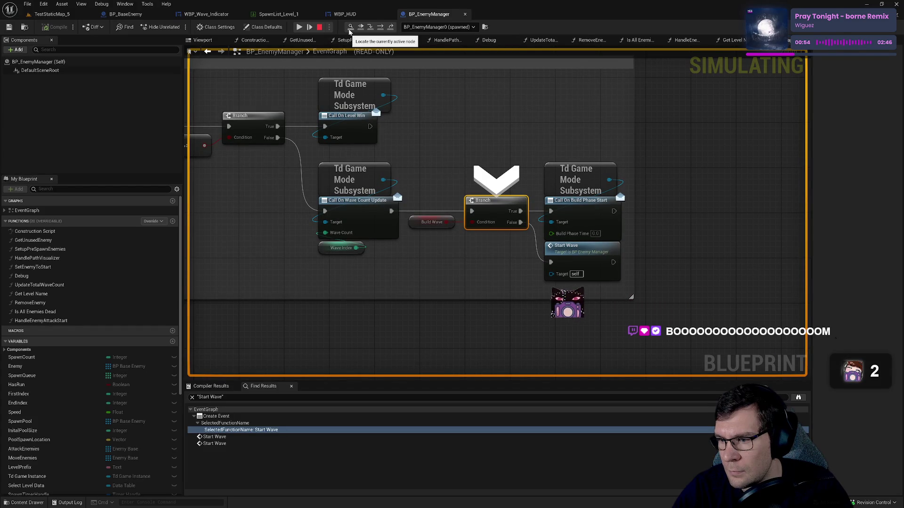
# Step: Resume the paused wave simulation, then stop it
pyautogui.click(299, 27)
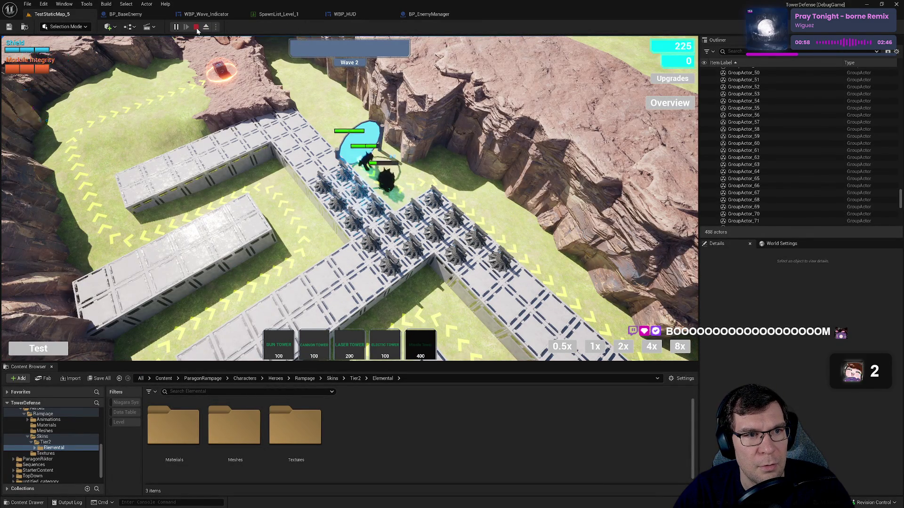
pyautogui.scroll(-5, 388, 168)
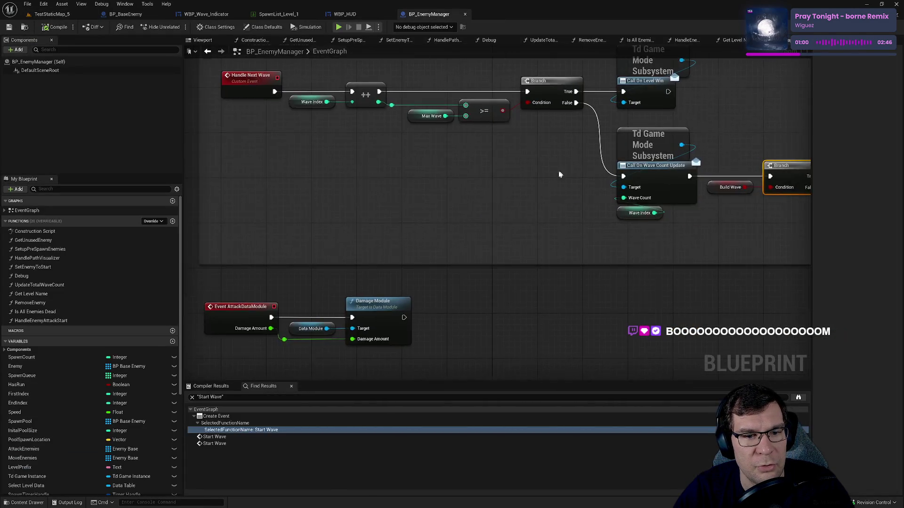
pyautogui.scroll(2, 558, 176)
pyautogui.click(358, 26)
# Step: Look over the WBP_Wave_Indicator, SpawnList_Level_1 and BP_BaseEnemy tabs, then go to the code editor
pyautogui.click(206, 14)
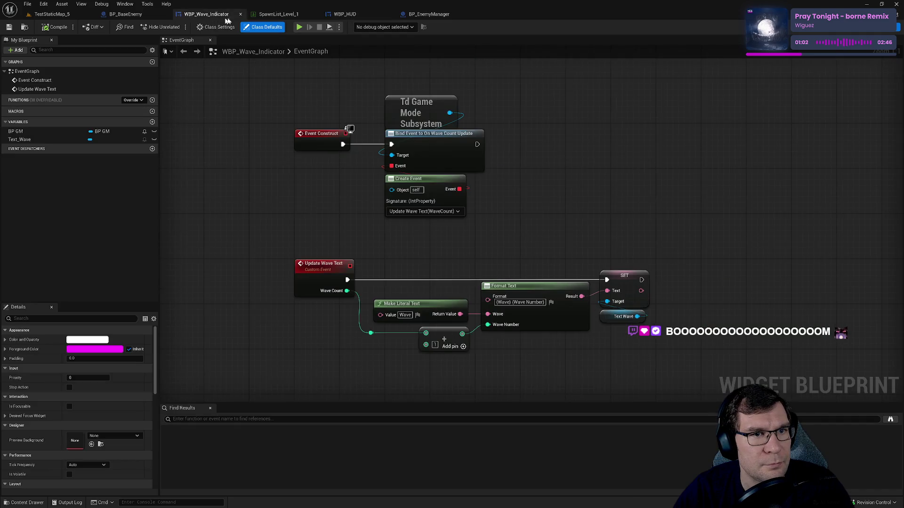
pyautogui.click(279, 14)
pyautogui.click(133, 15)
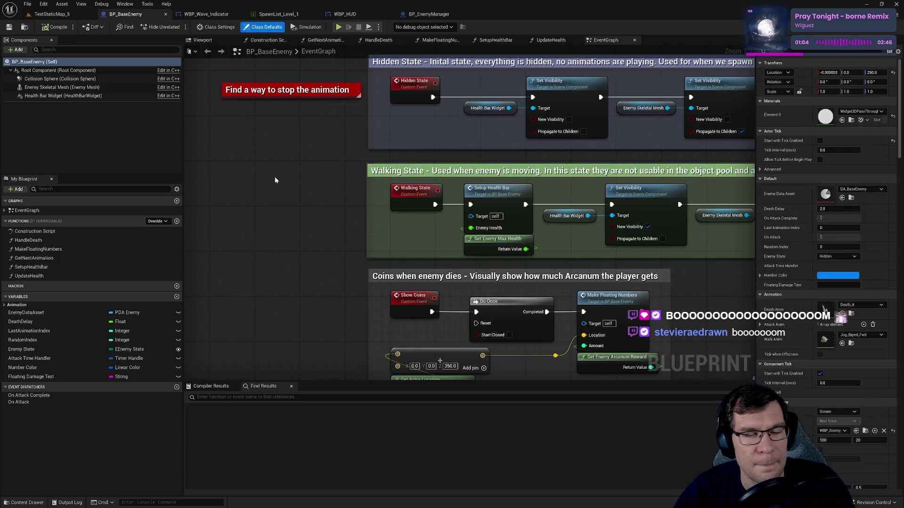
pyautogui.hotkey('alt', 'Tab')
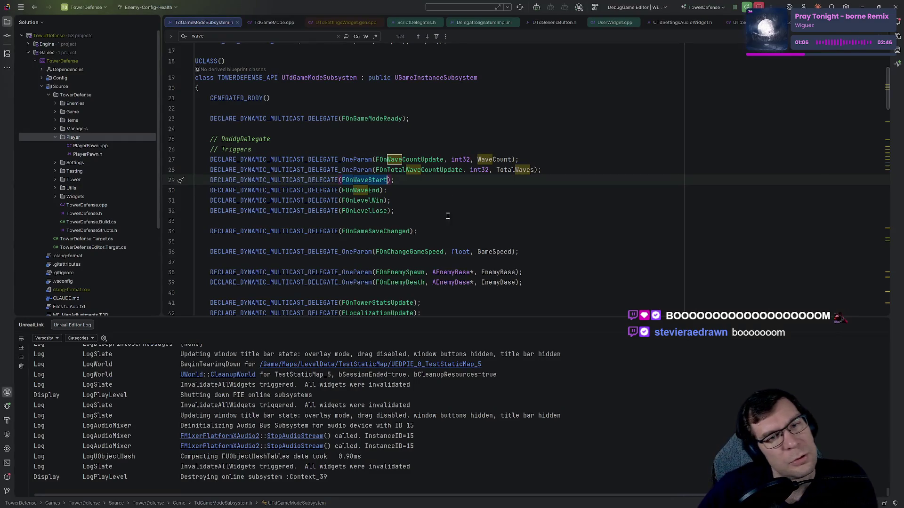
# Step: Search TdGameModeSubsystem.h for 'wave', select the FOnWaveStart delegate, then clear the search highlights
pyautogui.click(459, 194)
pyautogui.hotkey('ctrl', 'f')
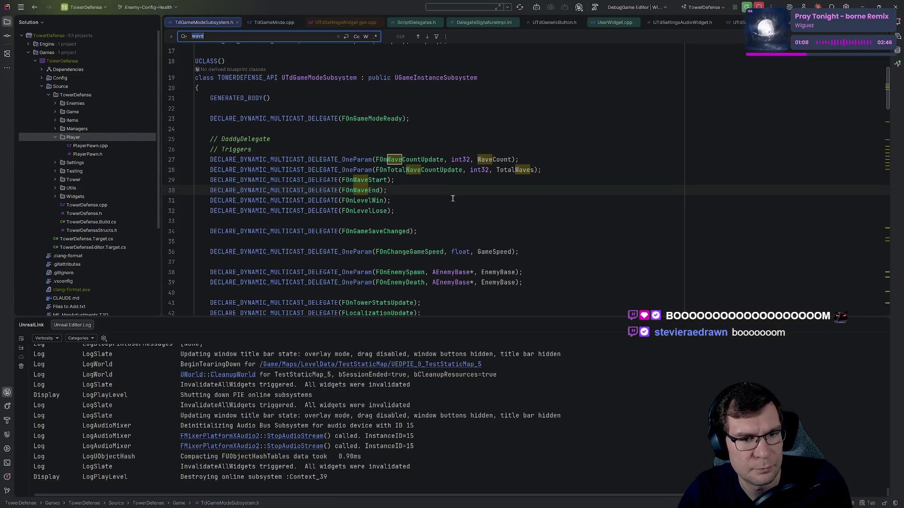
pyautogui.doubleClick(363, 180)
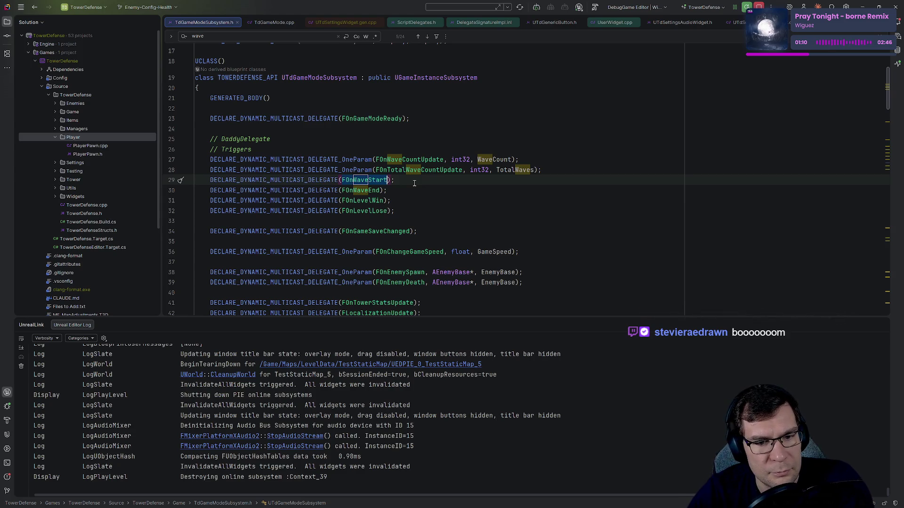
pyautogui.scroll(-1, 466, 193)
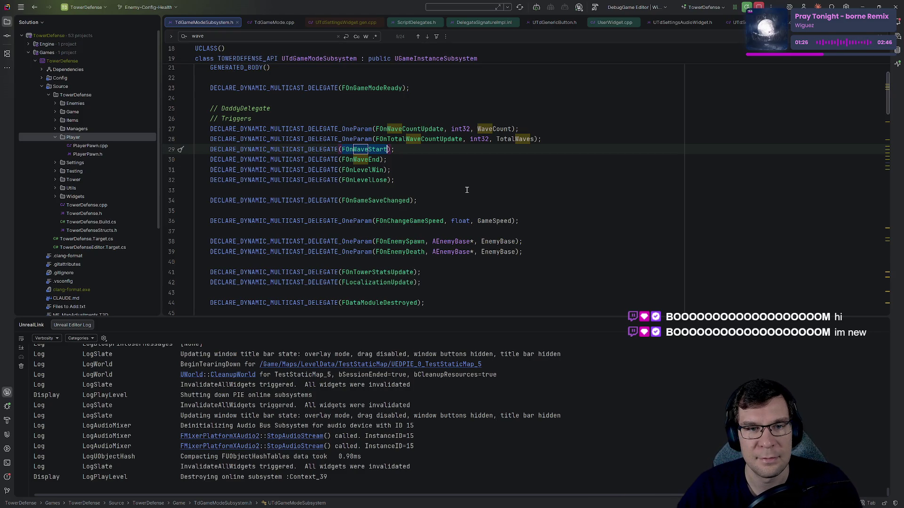
pyautogui.click(467, 160)
pyautogui.press('Escape')
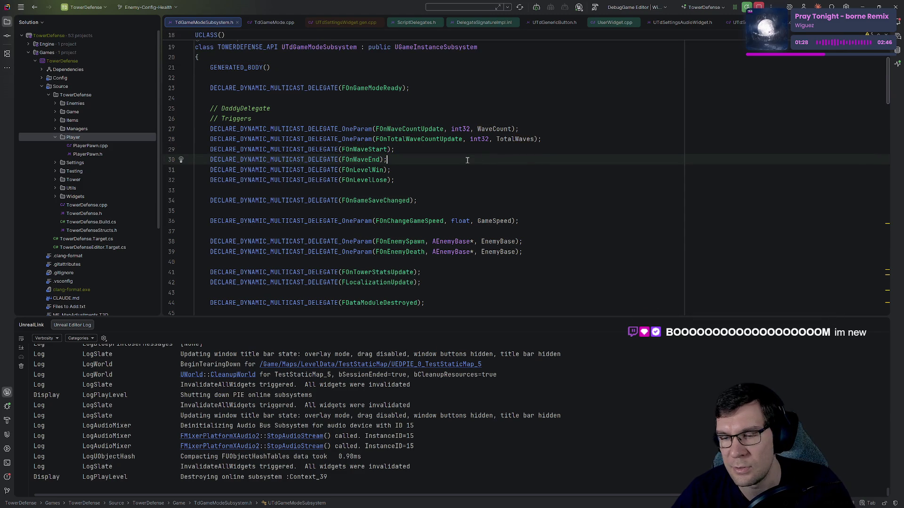
pyautogui.hotkey('alt', 'Tab')
# Step: Find and delete the unused Get Next Animation node near the Coins nodes in BP_BaseEnemy
pyautogui.scroll(-2, 387, 180)
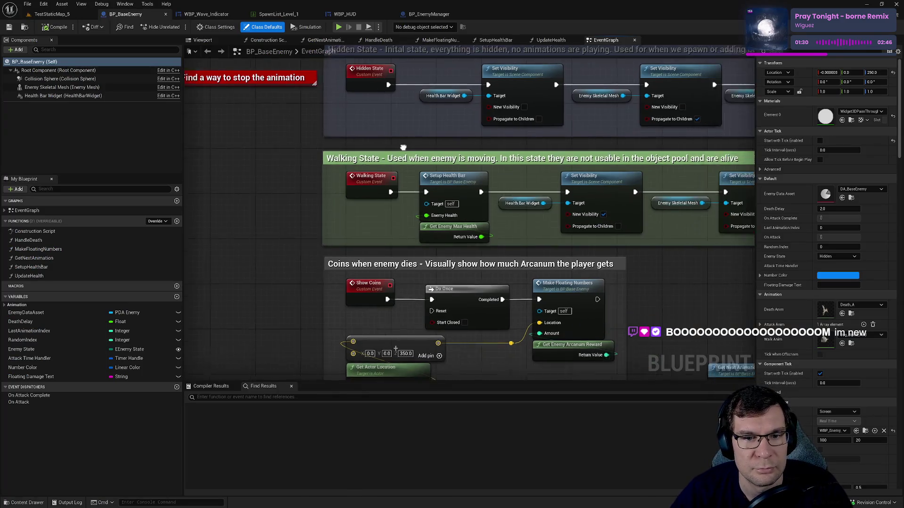
pyautogui.scroll(-3, 386, 180)
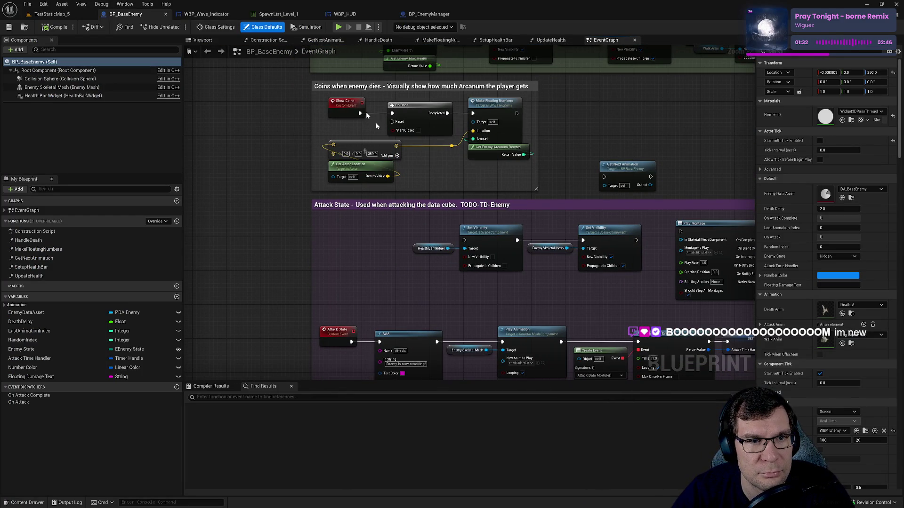
pyautogui.scroll(-2, 475, 241)
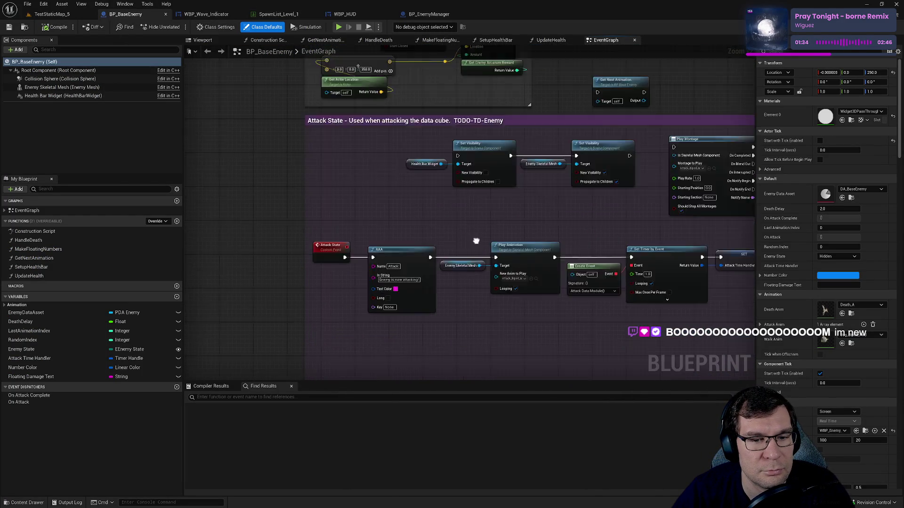
pyautogui.moveTo(580, 322); pyautogui.dragTo(384, 225)
pyautogui.moveTo(512, 175)
pyautogui.mouseDown()
pyautogui.moveTo(527, 191)
pyautogui.moveTo(521, 222)
pyautogui.moveTo(436, 301)
pyautogui.mouseUp()
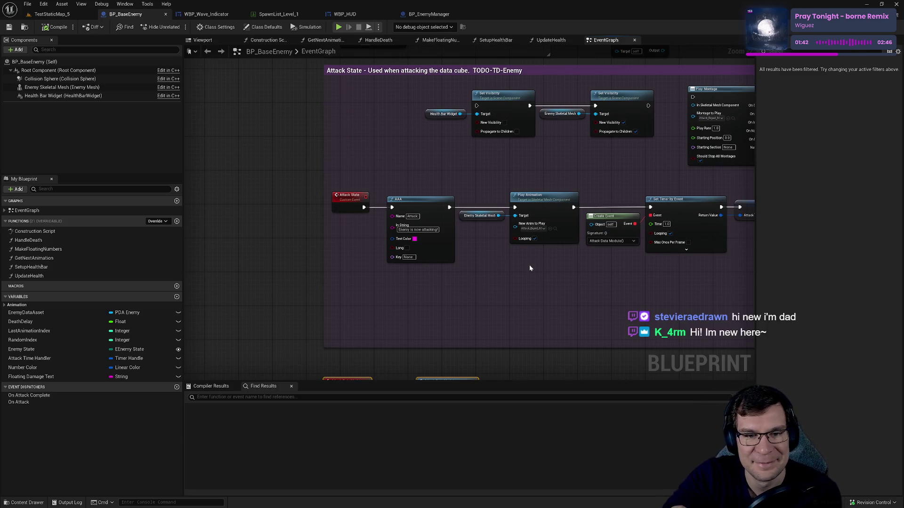
pyautogui.moveTo(529, 268)
pyautogui.mouseDown()
pyautogui.moveTo(448, 305)
pyautogui.moveTo(449, 230)
pyautogui.moveTo(410, 166)
pyautogui.moveTo(473, 214)
pyautogui.moveTo(618, 239)
pyautogui.mouseUp()
pyautogui.click(617, 239)
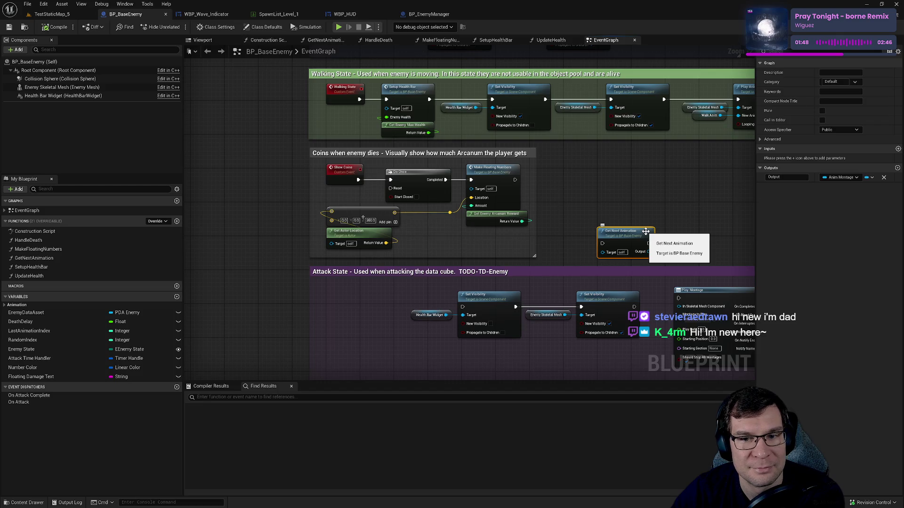
pyautogui.press('Delete')
# Step: Review the Death, Hidden State and BeginPlay sections, then close BP_BaseEnemy
pyautogui.moveTo(671, 223)
pyautogui.mouseDown()
pyautogui.moveTo(612, 217)
pyautogui.moveTo(578, 329)
pyautogui.moveTo(498, 242)
pyautogui.mouseUp()
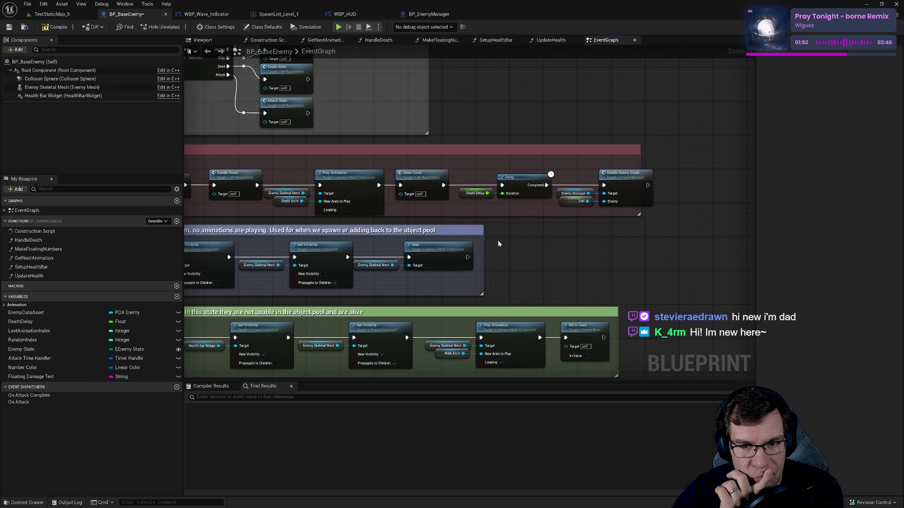
pyautogui.scroll(-2, 498, 243)
pyautogui.scroll(2, 672, 291)
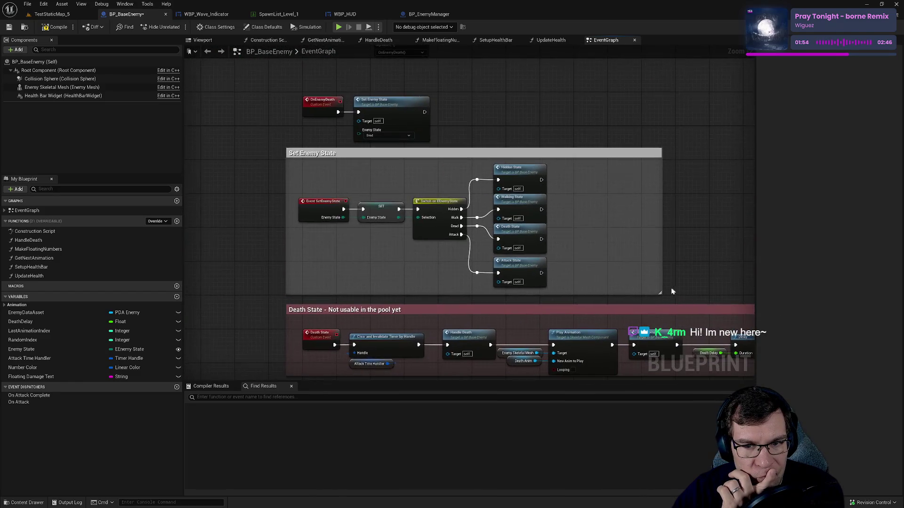
pyautogui.moveTo(672, 291); pyautogui.dragTo(655, 479)
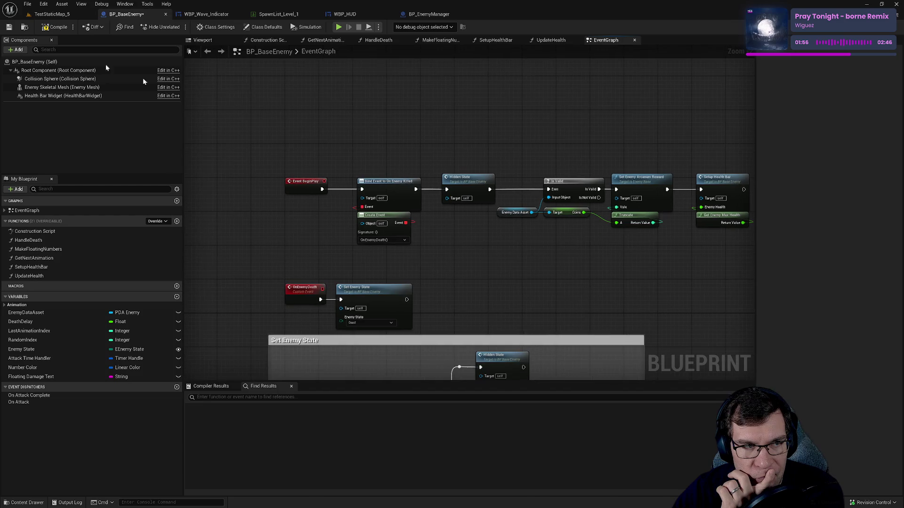
pyautogui.click(165, 14)
# Step: In BP_EnemyManager, locate the Start Next Wave Is Spawning setter and bring up its Find References options
pyautogui.click(353, 13)
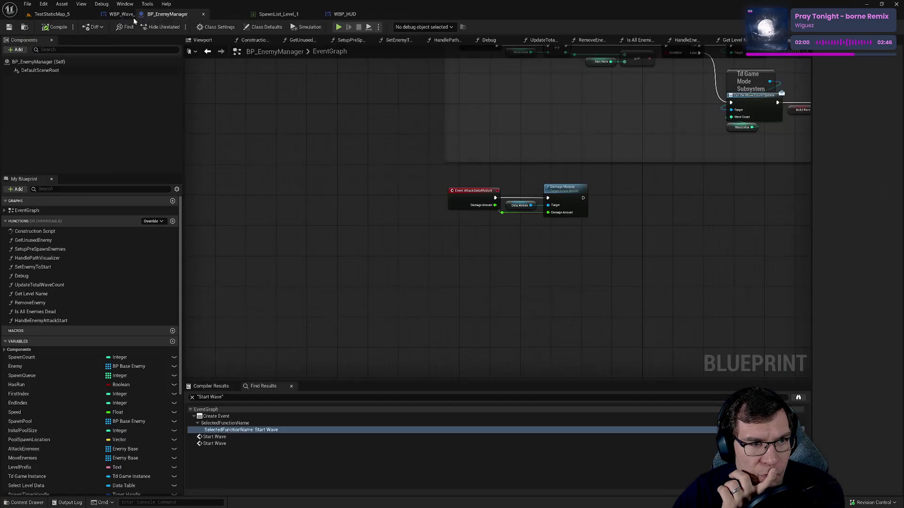
pyautogui.moveTo(455, 256)
pyautogui.mouseDown()
pyautogui.moveTo(317, 234)
pyautogui.moveTo(366, 320)
pyautogui.mouseUp()
pyautogui.moveTo(478, 304)
pyautogui.mouseDown()
pyautogui.moveTo(410, 253)
pyautogui.moveTo(580, 295)
pyautogui.mouseUp()
pyautogui.scroll(2, 410, 253)
pyautogui.click(320, 216)
pyautogui.moveTo(568, 135)
pyautogui.mouseDown()
pyautogui.moveTo(609, 276)
pyautogui.moveTo(596, 250)
pyautogui.moveTo(658, 360)
pyautogui.mouseUp()
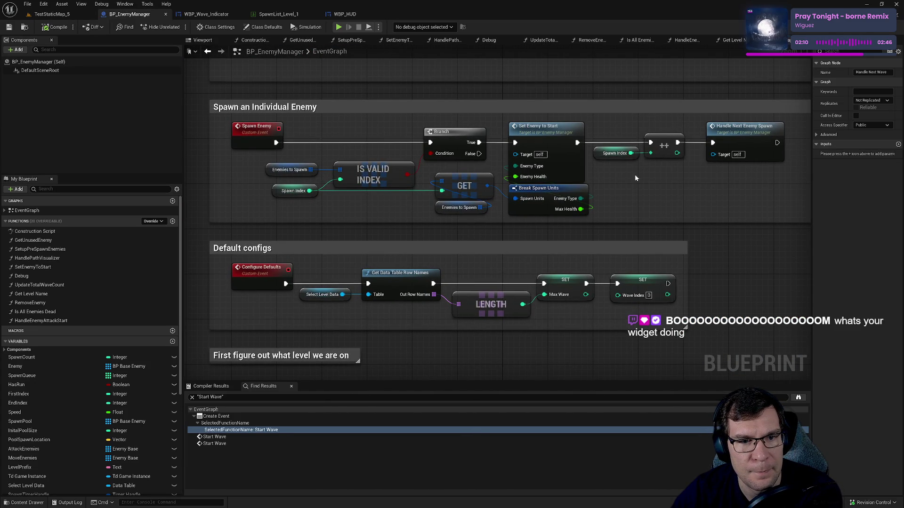
pyautogui.moveTo(432, 207)
pyautogui.mouseDown()
pyautogui.moveTo(468, 312)
pyautogui.moveTo(541, 278)
pyautogui.moveTo(517, 319)
pyautogui.moveTo(608, 277)
pyautogui.moveTo(395, 353)
pyautogui.mouseUp()
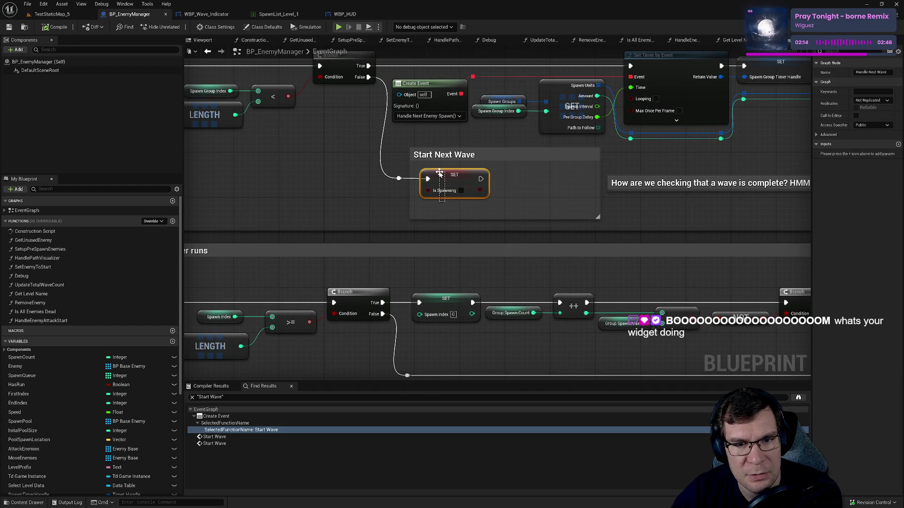
pyautogui.moveTo(381, 170); pyautogui.dragTo(570, 291)
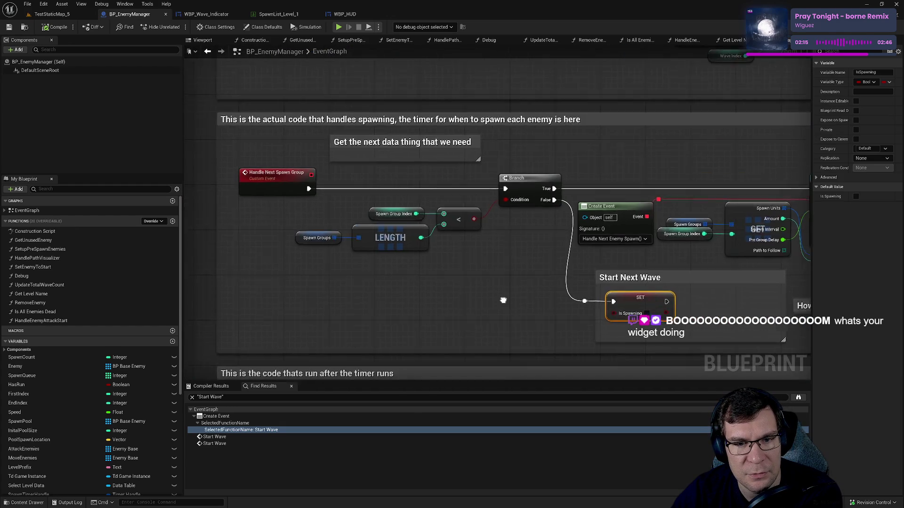
pyautogui.rightClick(638, 303)
pyautogui.moveTo(688, 370)
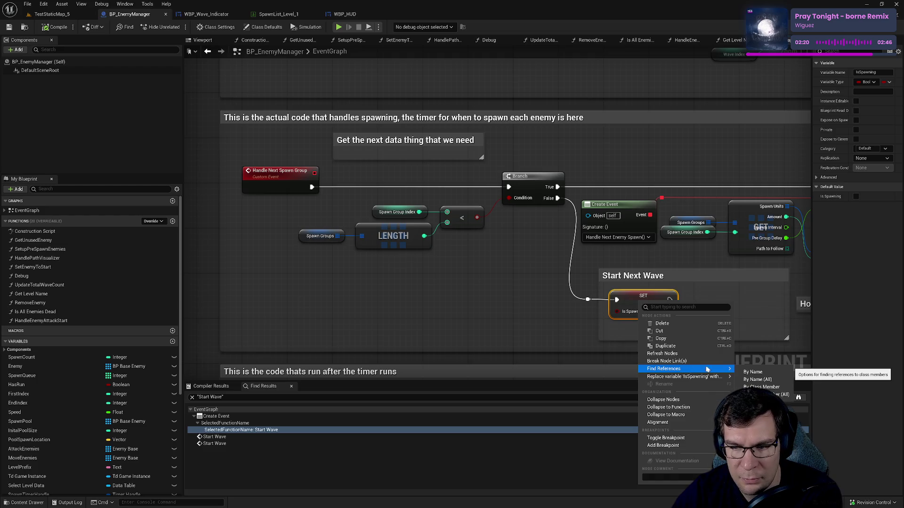
# Step: Find IsSpawning references by name and jump to the Start Wave, Start Next Wave and NOT-check uses
pyautogui.click(753, 372)
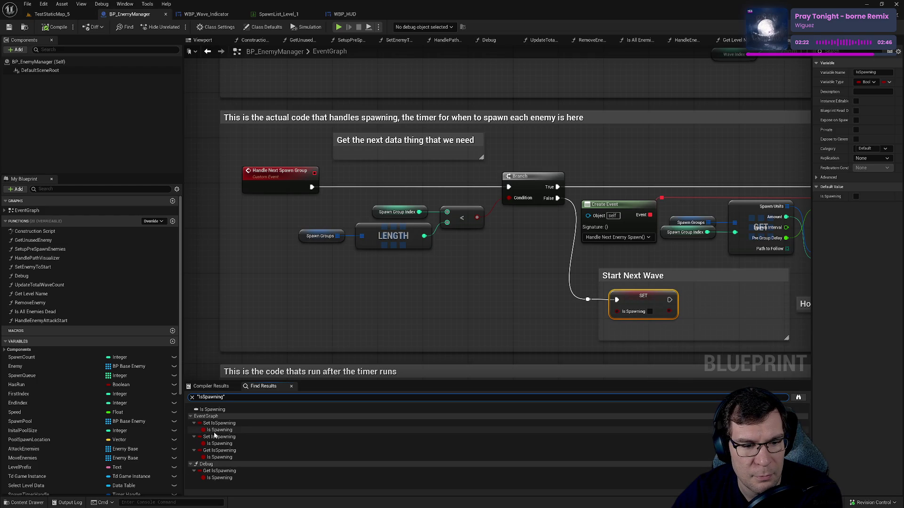
pyautogui.doubleClick(229, 430)
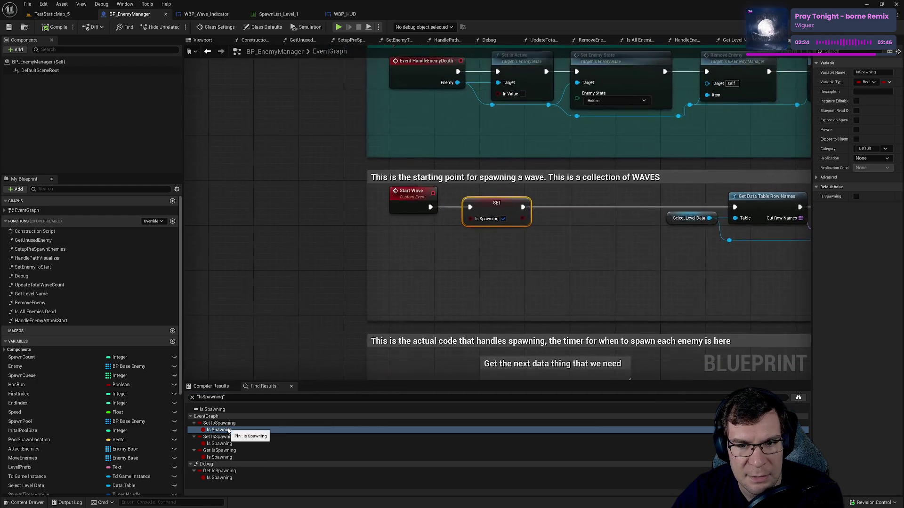
pyautogui.doubleClick(232, 443)
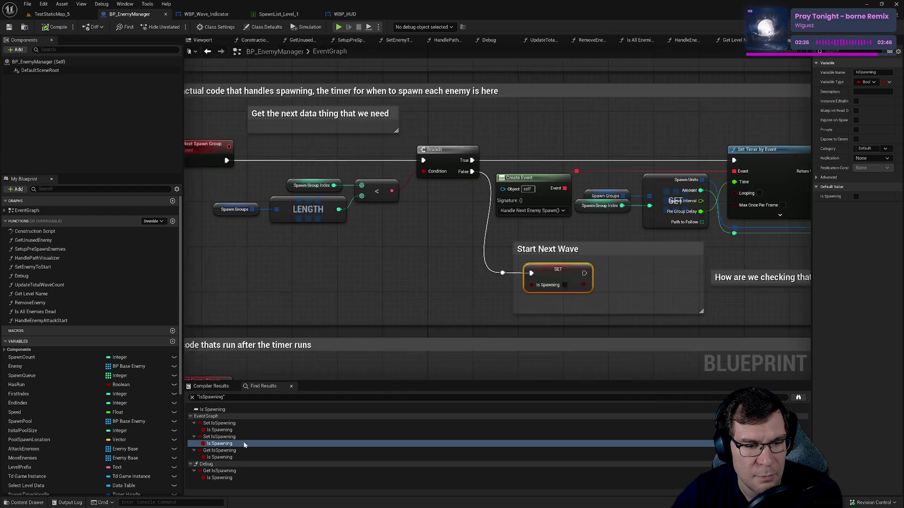
pyautogui.doubleClick(220, 457)
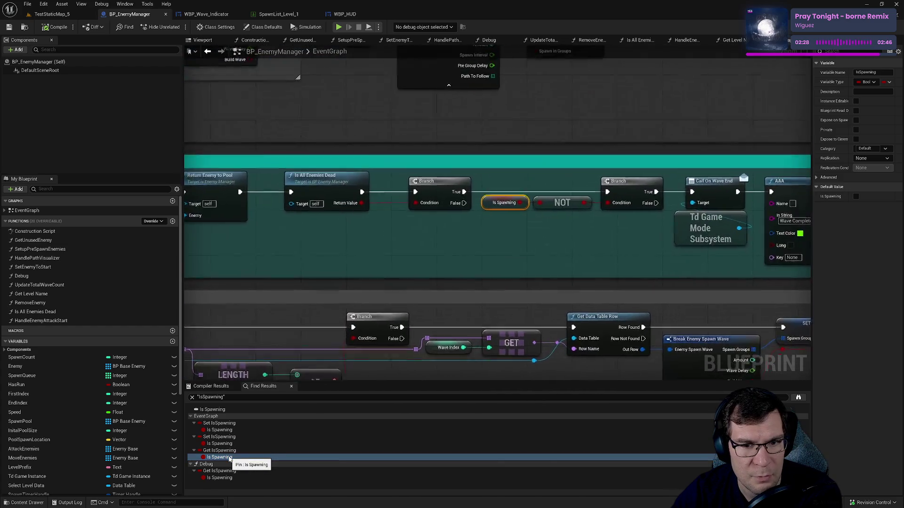
# Step: Inspect the last IsSpawning reference in the Debug function, then bring up the TestStaticMap_5 level
pyautogui.moveTo(383, 264)
pyautogui.mouseDown()
pyautogui.moveTo(901, 287)
pyautogui.moveTo(424, 288)
pyautogui.moveTo(258, 303)
pyautogui.mouseUp()
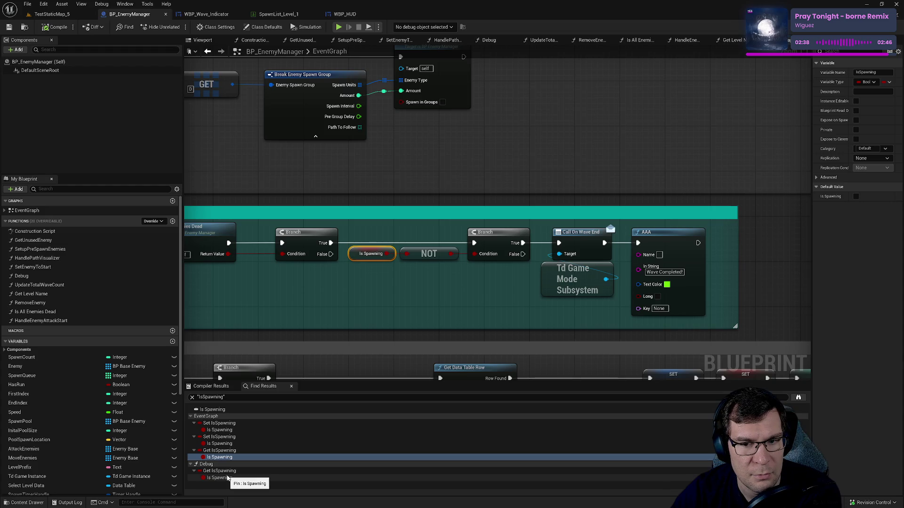
pyautogui.click(227, 477)
pyautogui.moveTo(424, 281); pyautogui.dragTo(545, 257)
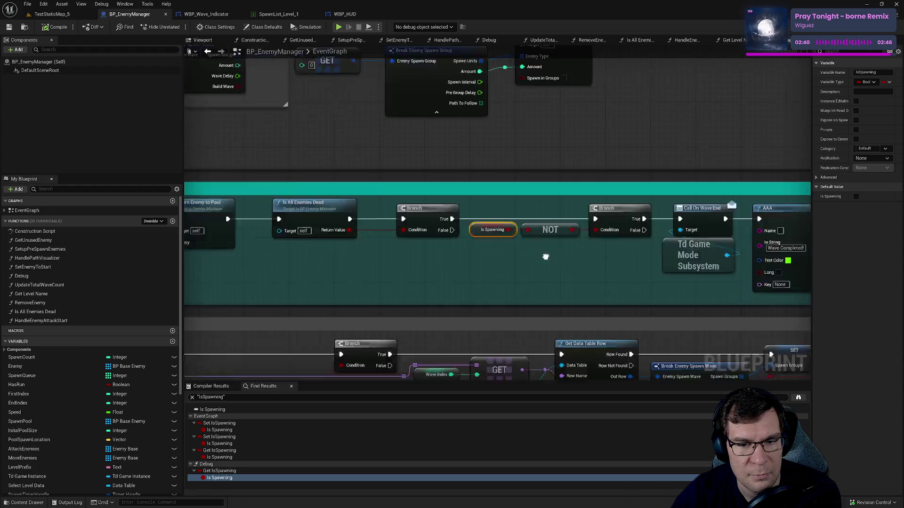
pyautogui.click(221, 478)
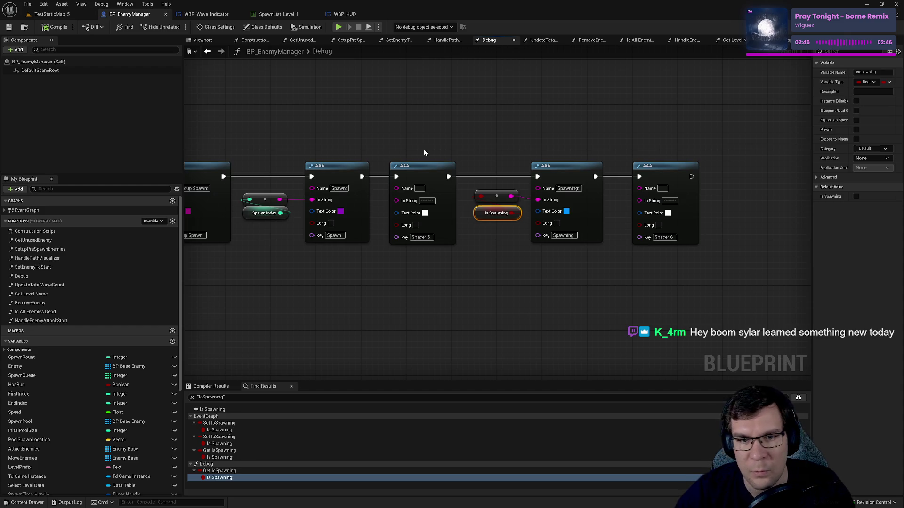
pyautogui.hotkey('ctrl', 'Tab')
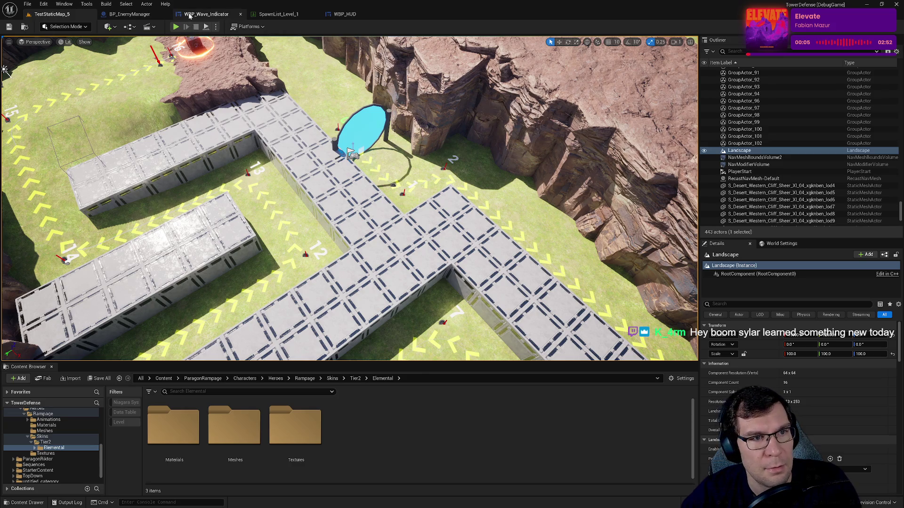
# Step: Preview WBP_HUD's Show animation in the Designer, then check SpawnList_Level_1 and WBP_Wave_Indicator
pyautogui.click(123, 15)
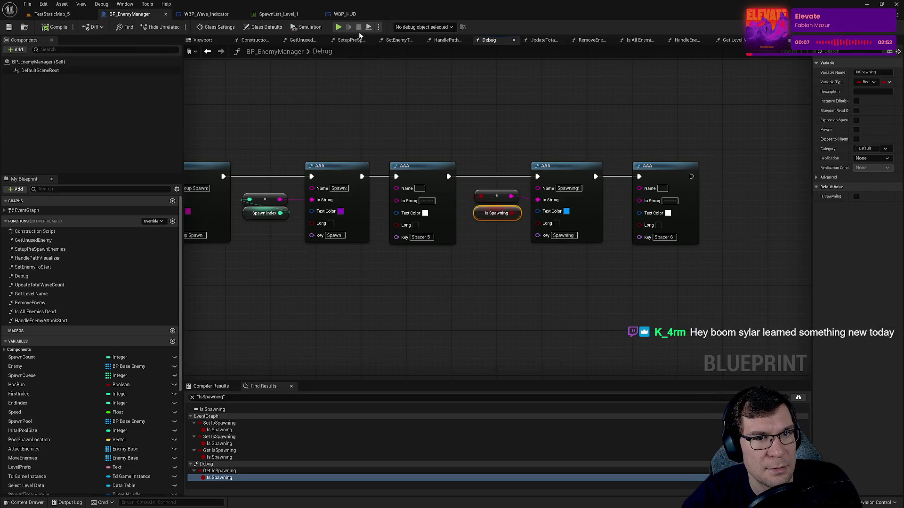
pyautogui.click(345, 14)
pyautogui.click(867, 27)
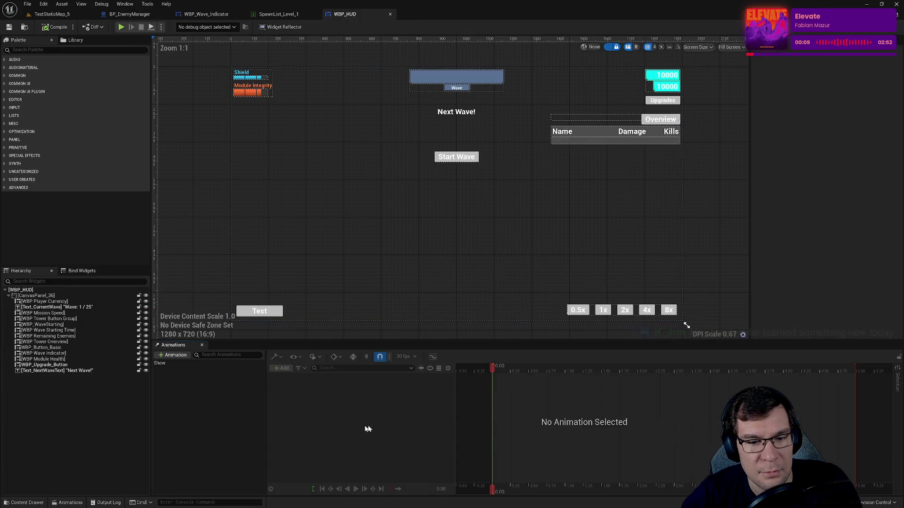
pyautogui.click(213, 363)
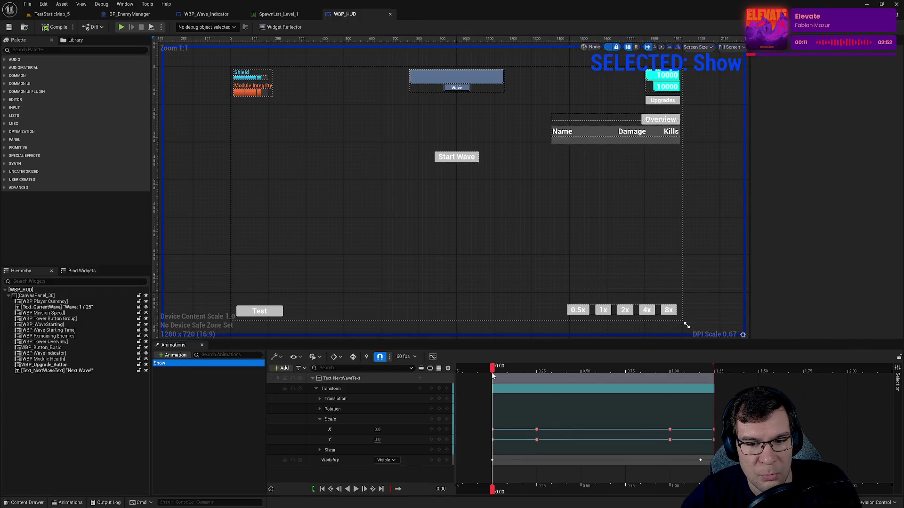
pyautogui.moveTo(493, 368)
pyautogui.mouseDown()
pyautogui.moveTo(709, 369)
pyautogui.moveTo(496, 369)
pyautogui.moveTo(755, 358)
pyautogui.mouseUp()
pyautogui.scroll(9, 470, 80)
pyautogui.scroll(1, 490, 285)
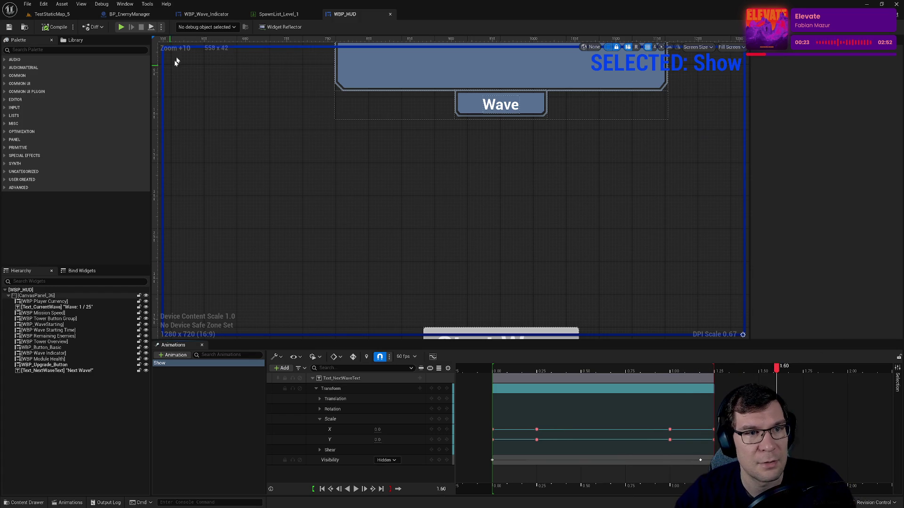
pyautogui.click(271, 15)
pyautogui.click(215, 18)
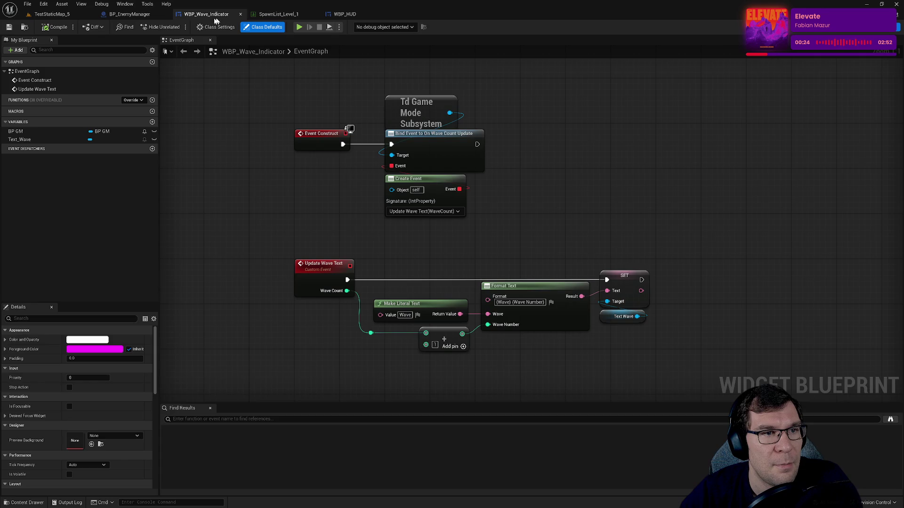
# Step: Open BP_EnemyManager's EventGraph and survey the Enemy Death, Start Wave, Spawning Pool and testing sections
pyautogui.click(136, 18)
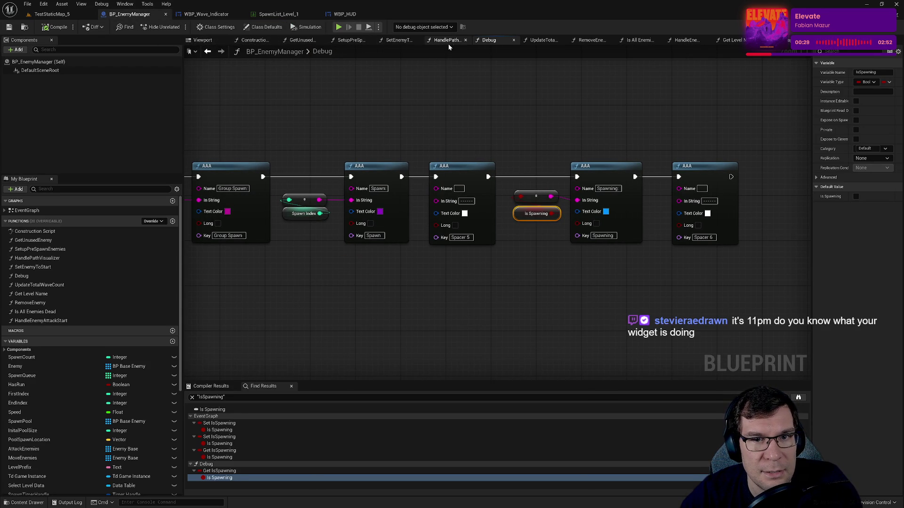
pyautogui.hotkey('alt', 'Left')
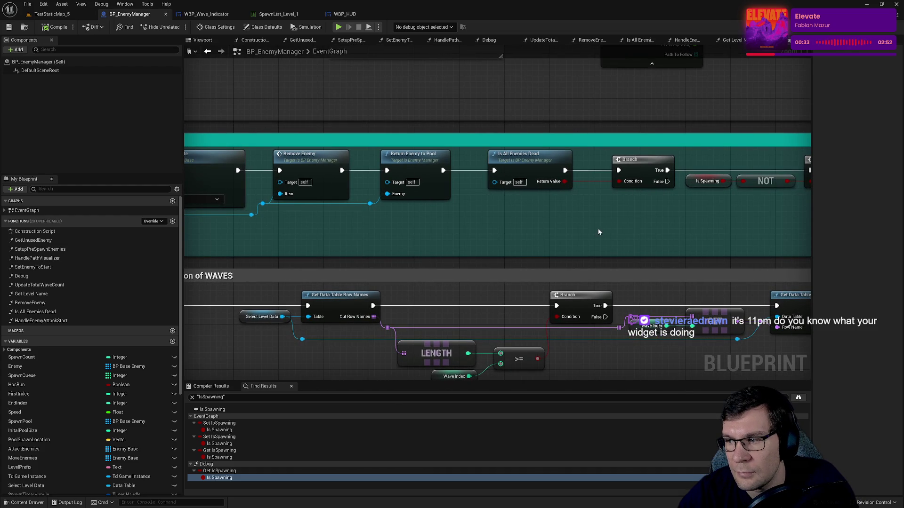
pyautogui.moveTo(567, 226)
pyautogui.mouseDown()
pyautogui.moveTo(737, 220)
pyautogui.moveTo(732, 228)
pyautogui.moveTo(686, 206)
pyautogui.moveTo(719, 268)
pyautogui.mouseUp()
pyautogui.moveTo(672, 149)
pyautogui.mouseDown()
pyautogui.moveTo(588, 273)
pyautogui.moveTo(529, 289)
pyautogui.moveTo(416, 185)
pyautogui.moveTo(573, 202)
pyautogui.moveTo(591, 307)
pyautogui.moveTo(621, 245)
pyautogui.moveTo(659, 203)
pyautogui.moveTo(686, 286)
pyautogui.moveTo(468, 125)
pyautogui.moveTo(407, 180)
pyautogui.moveTo(424, 202)
pyautogui.moveTo(448, 288)
pyautogui.moveTo(462, 376)
pyautogui.mouseUp()
pyautogui.scroll(-8, 687, 286)
pyautogui.scroll(7, 448, 300)
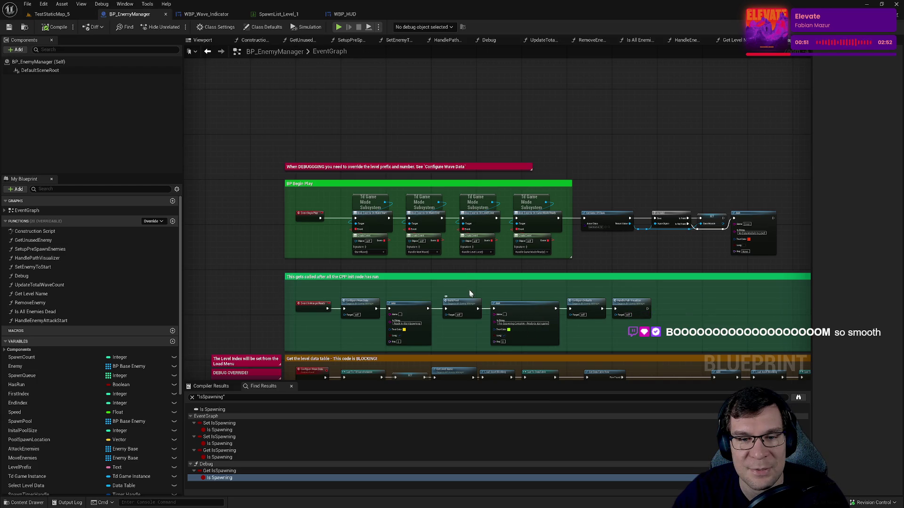
pyautogui.scroll(2, 470, 301)
pyautogui.moveTo(432, 298); pyautogui.dragTo(432, 136)
pyautogui.moveTo(432, 299)
pyautogui.mouseDown()
pyautogui.moveTo(548, 224)
pyautogui.moveTo(466, 278)
pyautogui.mouseUp()
pyautogui.scroll(1, 513, 339)
pyautogui.moveTo(513, 339)
pyautogui.mouseDown()
pyautogui.moveTo(550, 239)
pyautogui.moveTo(515, 218)
pyautogui.mouseUp()
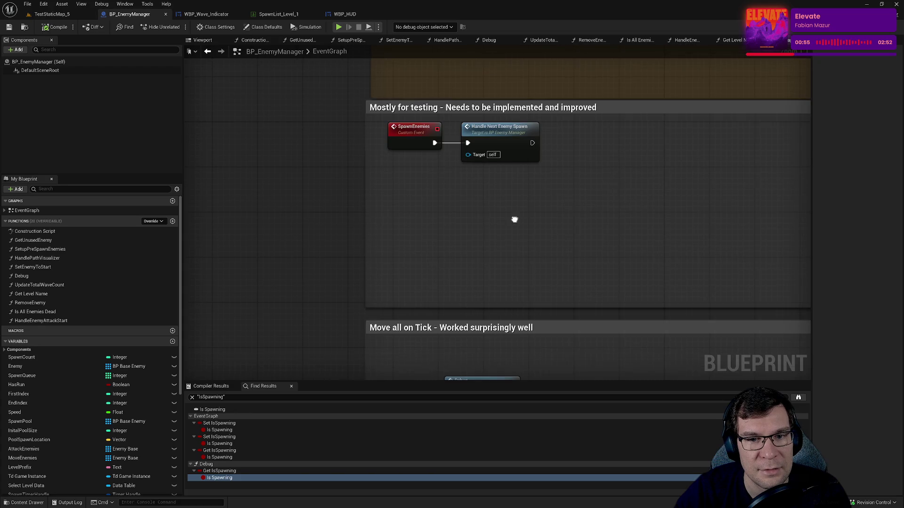
# Step: Pan through the Move all on Tick, spawning, Default configs and Move to next wave sections
pyautogui.scroll(-1, 514, 222)
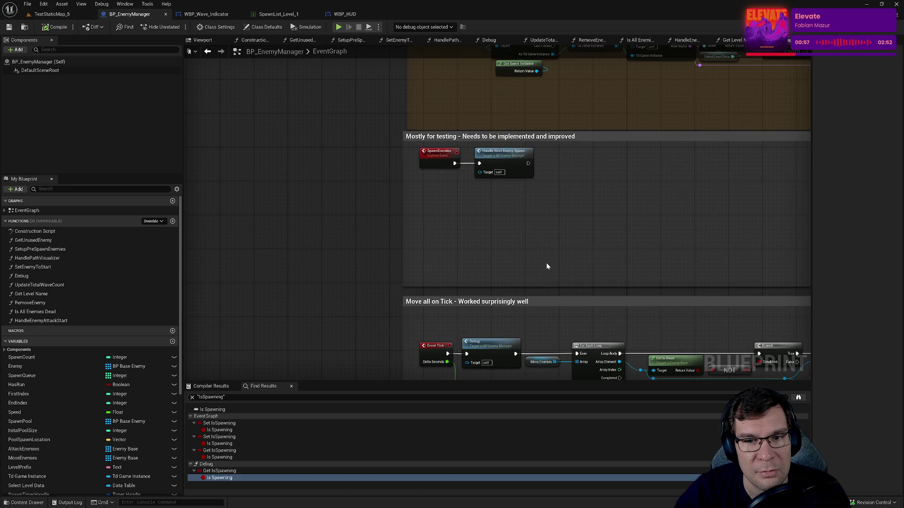
pyautogui.moveTo(546, 263); pyautogui.dragTo(532, 123)
pyautogui.moveTo(528, 276)
pyautogui.mouseDown()
pyautogui.moveTo(341, 236)
pyautogui.moveTo(262, 197)
pyautogui.moveTo(579, 176)
pyautogui.moveTo(411, 169)
pyautogui.moveTo(460, 255)
pyautogui.moveTo(565, 225)
pyautogui.mouseUp()
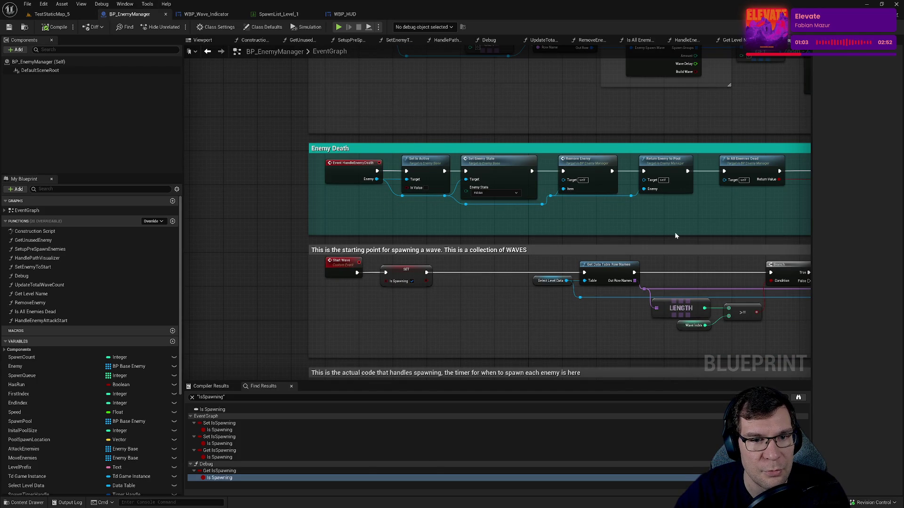
pyautogui.moveTo(689, 245); pyautogui.dragTo(590, 104)
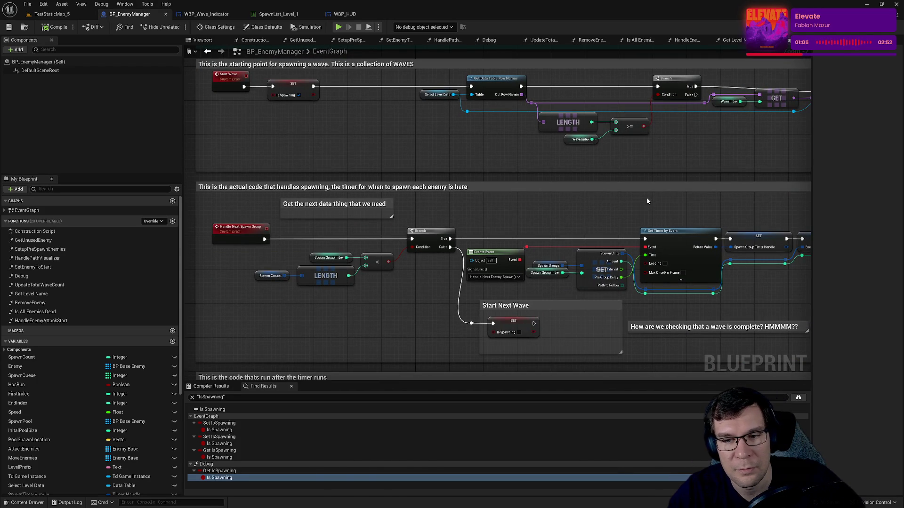
pyautogui.moveTo(647, 201); pyautogui.dragTo(637, 119)
pyautogui.moveTo(364, 208); pyautogui.dragTo(484, 151)
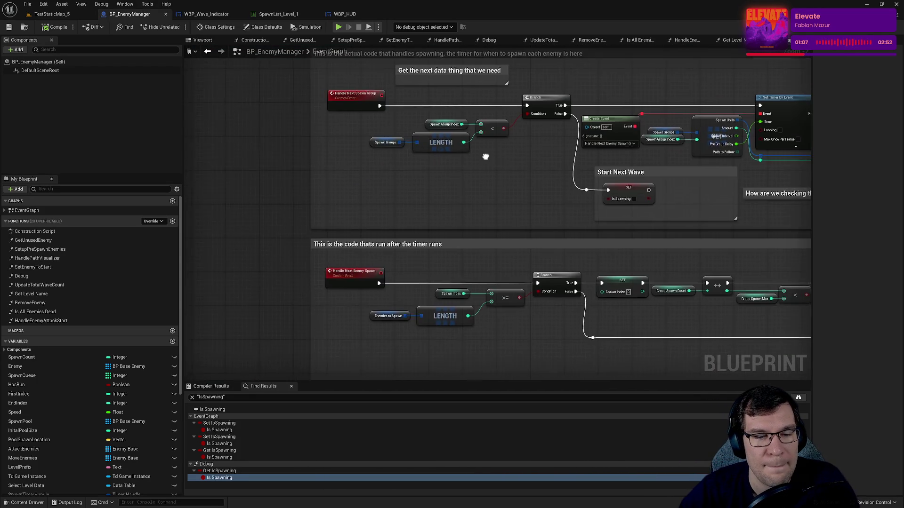
pyautogui.moveTo(438, 341)
pyautogui.mouseDown()
pyautogui.moveTo(387, 236)
pyautogui.moveTo(392, 194)
pyautogui.moveTo(361, 181)
pyautogui.mouseUp()
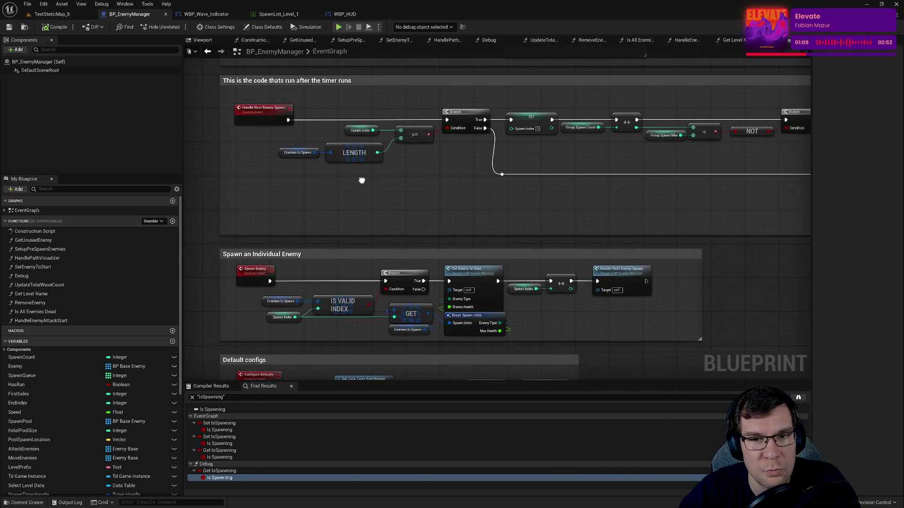
pyautogui.moveTo(259, 180); pyautogui.dragTo(360, 93)
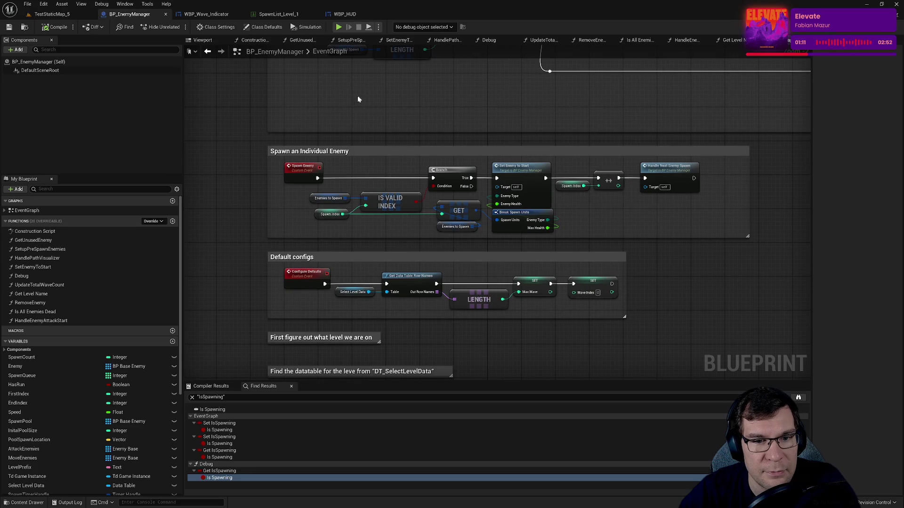
pyautogui.moveTo(566, 163); pyautogui.dragTo(534, 294)
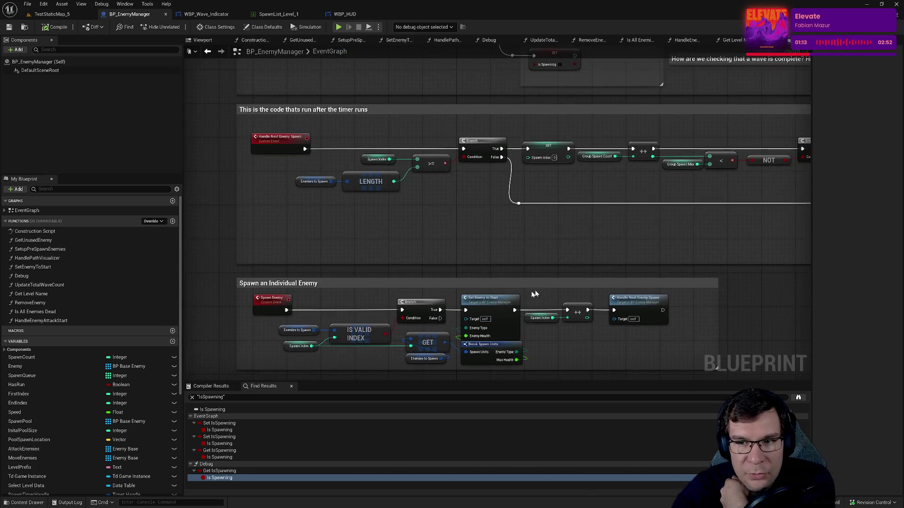
pyautogui.moveTo(625, 268)
pyautogui.mouseDown()
pyautogui.moveTo(631, 234)
pyautogui.moveTo(333, 288)
pyautogui.moveTo(290, 258)
pyautogui.moveTo(292, 243)
pyautogui.mouseUp()
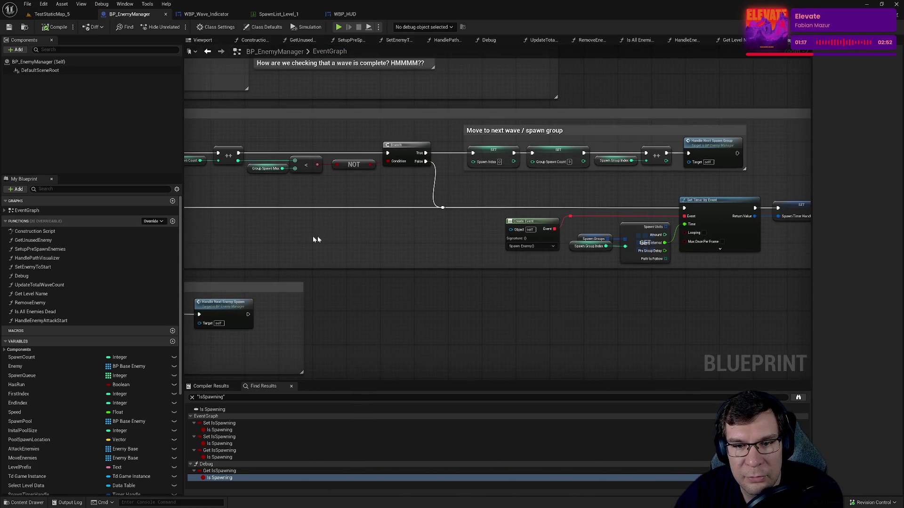
pyautogui.moveTo(333, 268)
pyautogui.mouseDown()
pyautogui.moveTo(553, 266)
pyautogui.moveTo(208, 252)
pyautogui.mouseUp()
pyautogui.scroll(2, 383, 245)
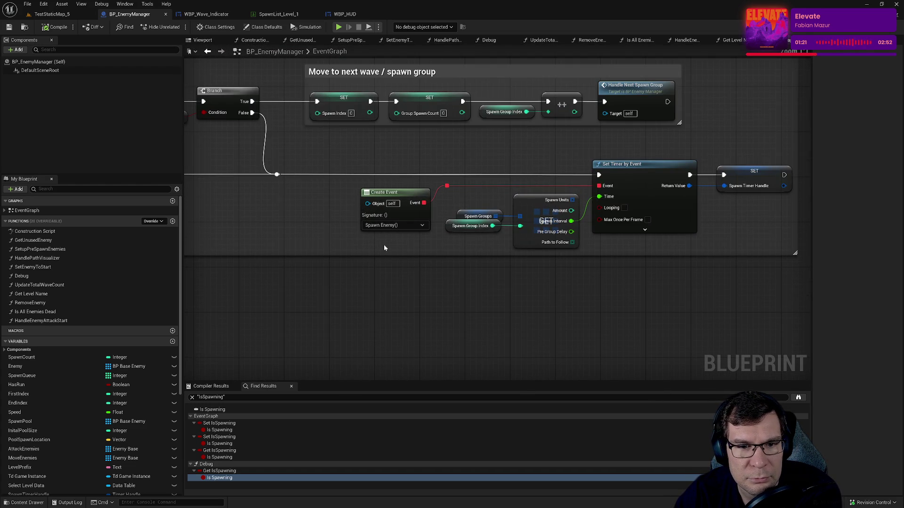
# Step: Inspect the Create Event, Handle Next Enemy Spawn and Handle Next Wave wave-count nodes
pyautogui.click(387, 227)
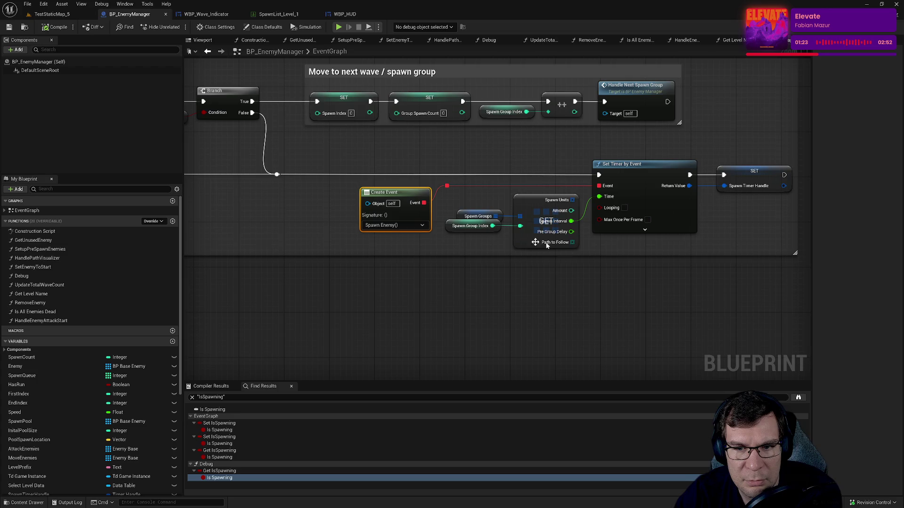
pyautogui.moveTo(602, 248); pyautogui.dragTo(643, 256)
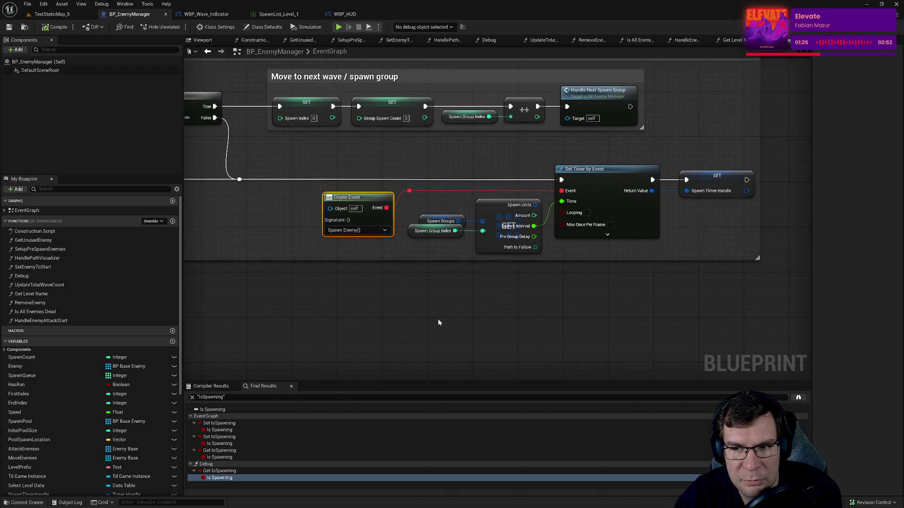
pyautogui.moveTo(303, 289)
pyautogui.mouseDown()
pyautogui.moveTo(750, 182)
pyautogui.moveTo(628, 197)
pyautogui.moveTo(738, 198)
pyautogui.moveTo(417, 282)
pyautogui.mouseUp()
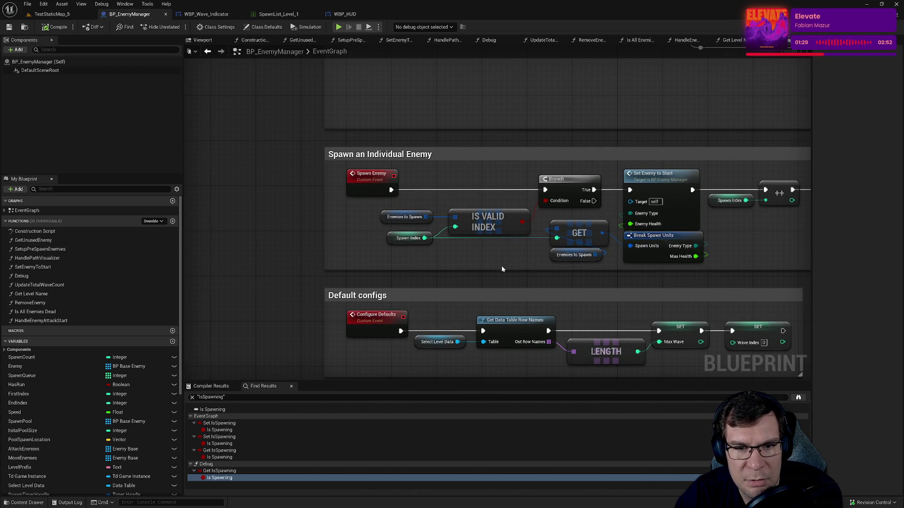
pyautogui.moveTo(502, 270)
pyautogui.mouseDown()
pyautogui.moveTo(361, 233)
pyautogui.moveTo(228, 236)
pyautogui.moveTo(546, 168)
pyautogui.moveTo(594, 167)
pyautogui.mouseUp()
pyautogui.moveTo(549, 263); pyautogui.dragTo(426, 161)
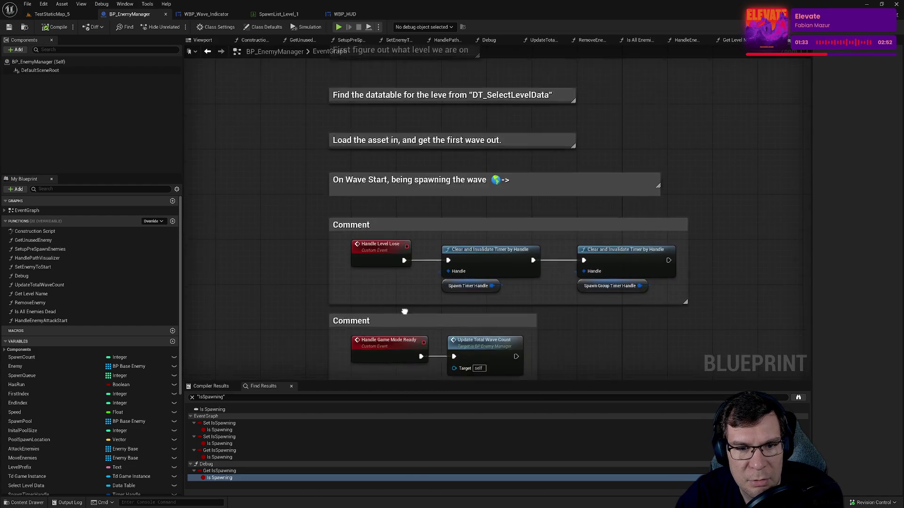
pyautogui.moveTo(405, 307); pyautogui.dragTo(406, 120)
pyautogui.moveTo(387, 243)
pyautogui.mouseDown()
pyautogui.moveTo(188, 141)
pyautogui.moveTo(414, 242)
pyautogui.moveTo(495, 244)
pyautogui.mouseUp()
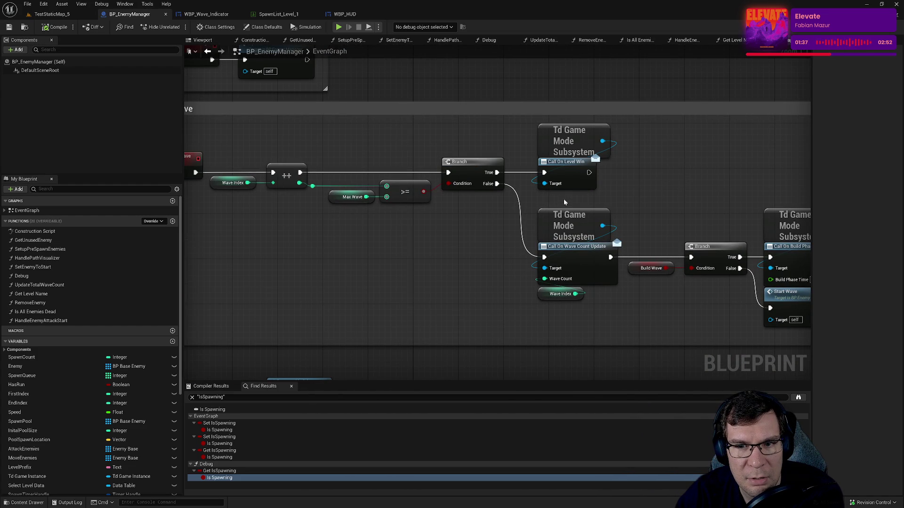
pyautogui.moveTo(564, 202); pyautogui.dragTo(567, 136)
pyautogui.moveTo(499, 156)
pyautogui.mouseDown()
pyautogui.moveTo(594, 201)
pyautogui.moveTo(382, 180)
pyautogui.mouseUp()
pyautogui.moveTo(458, 317); pyautogui.dragTo(412, 200)
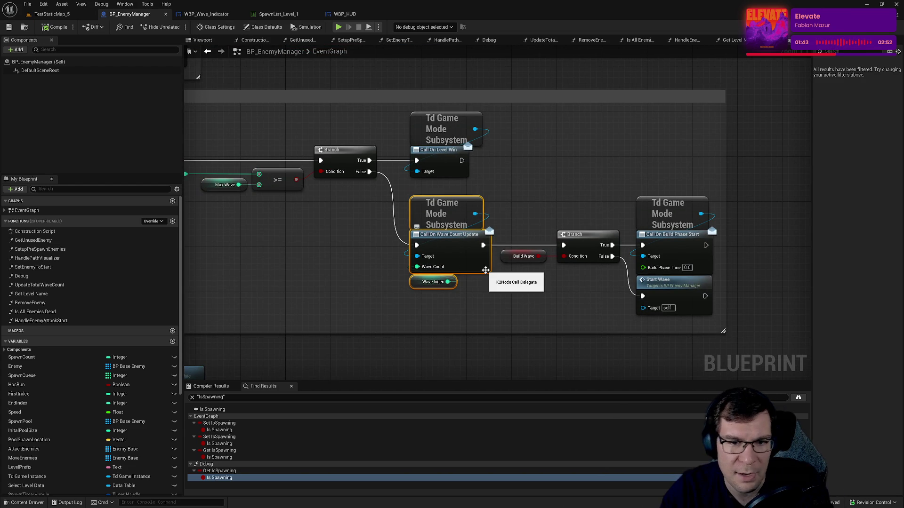
# Step: Widen the comment box around the Build Wave, Call On Build Phase Start and Start Wave nodes
pyautogui.moveTo(538, 299)
pyautogui.mouseDown()
pyautogui.moveTo(563, 289)
pyautogui.moveTo(522, 181)
pyautogui.moveTo(511, 176)
pyautogui.mouseUp()
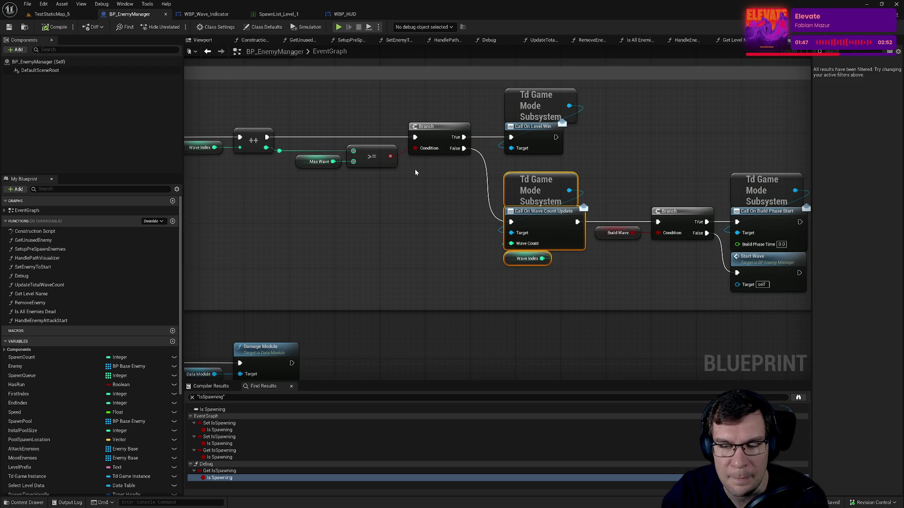
pyautogui.click(617, 232)
pyautogui.moveTo(617, 232); pyautogui.dragTo(472, 207)
pyautogui.moveTo(507, 266); pyautogui.dragTo(492, 163)
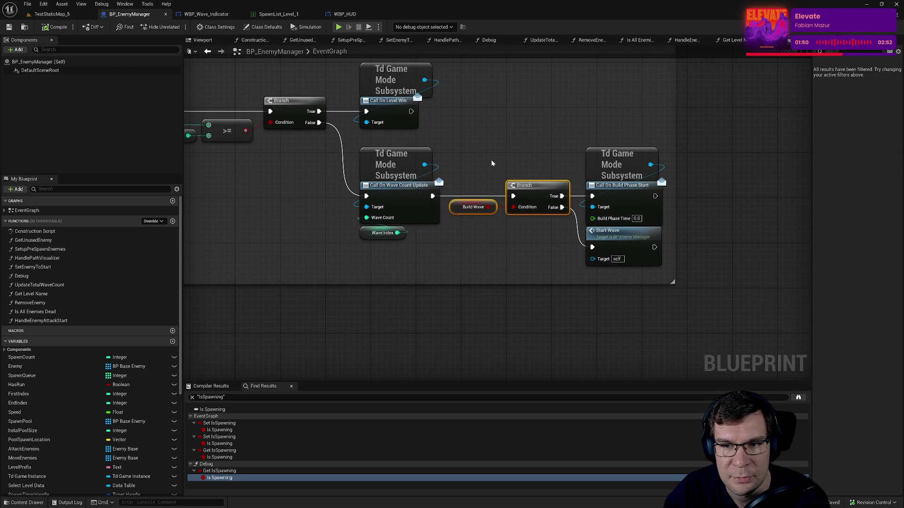
pyautogui.click(624, 186)
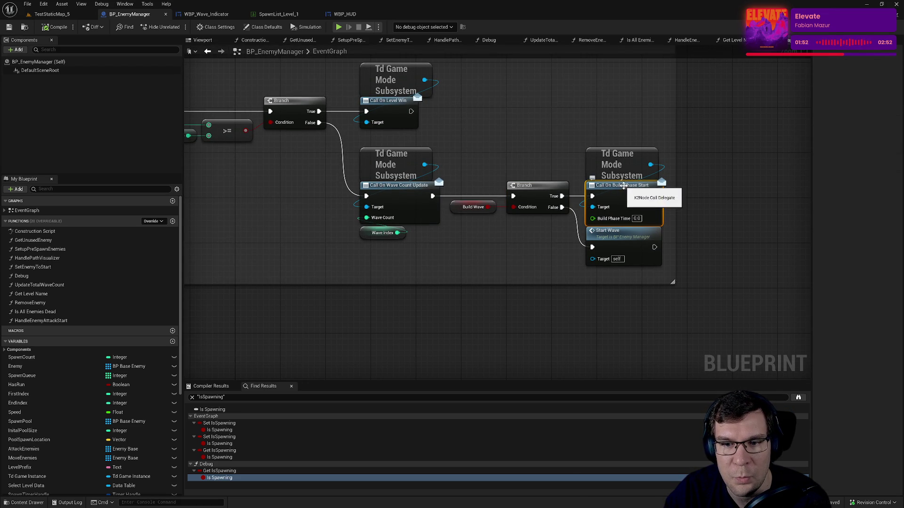
pyautogui.click(628, 242)
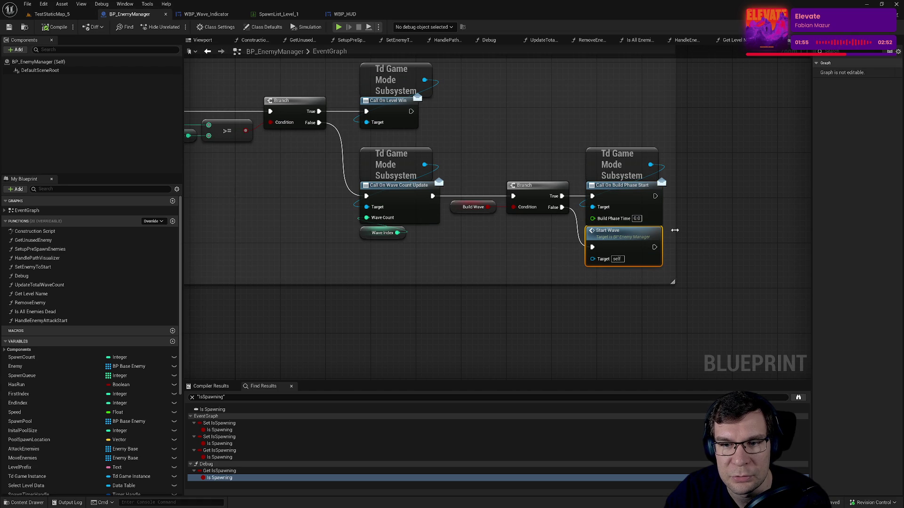
pyautogui.moveTo(673, 222); pyautogui.dragTo(704, 226)
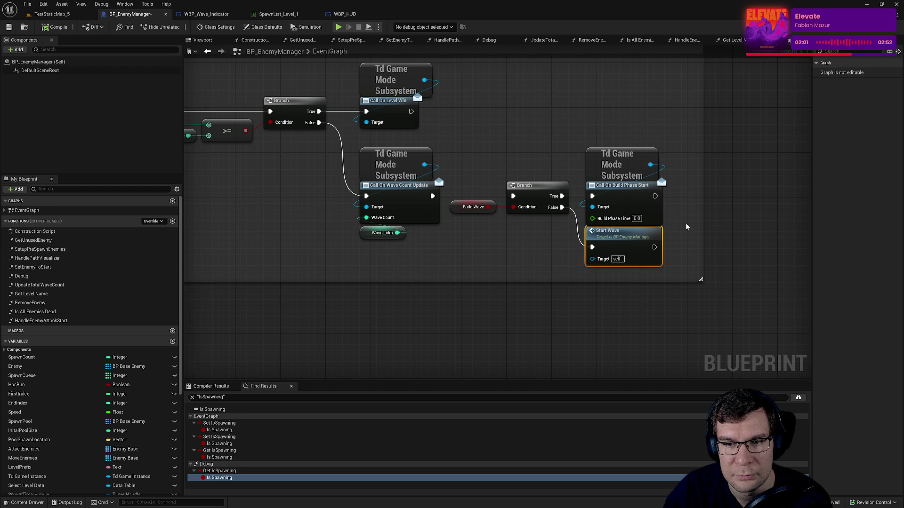
pyautogui.moveTo(683, 214); pyautogui.dragTo(623, 191)
pyautogui.click(622, 244)
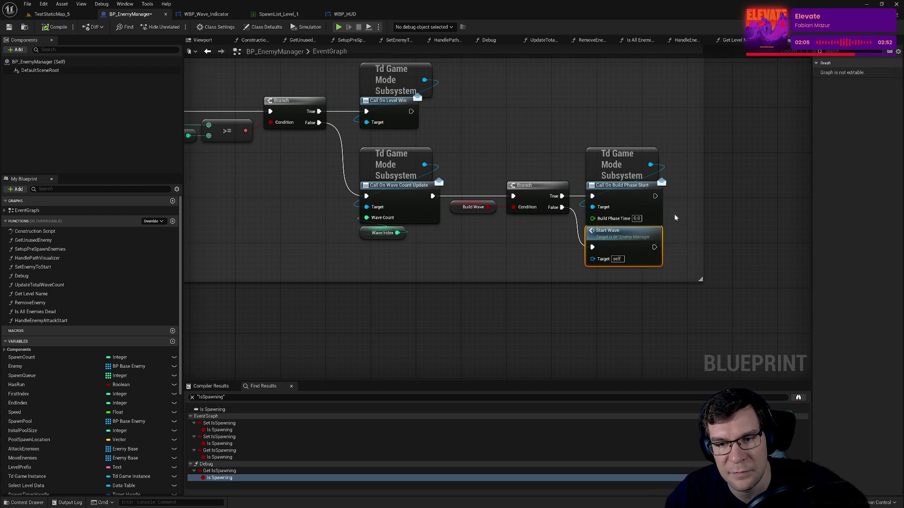
pyautogui.moveTo(674, 213)
pyautogui.mouseDown()
pyautogui.moveTo(610, 216)
pyautogui.moveTo(684, 248)
pyautogui.moveTo(680, 240)
pyautogui.mouseUp()
# Step: Duplicate a Td Game Mode Subsystem node and add Call On Wave Start, wired from Start Wave
pyautogui.click(324, 153)
pyautogui.hotkey('ctrl', 'c')
pyautogui.hotkey('ctrl', 'v')
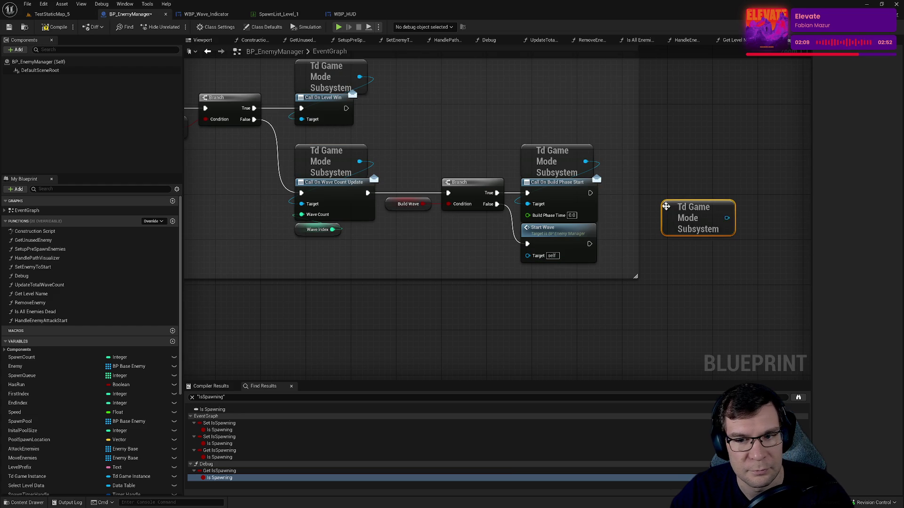
pyautogui.moveTo(726, 218); pyautogui.dragTo(672, 281)
pyautogui.write('call')
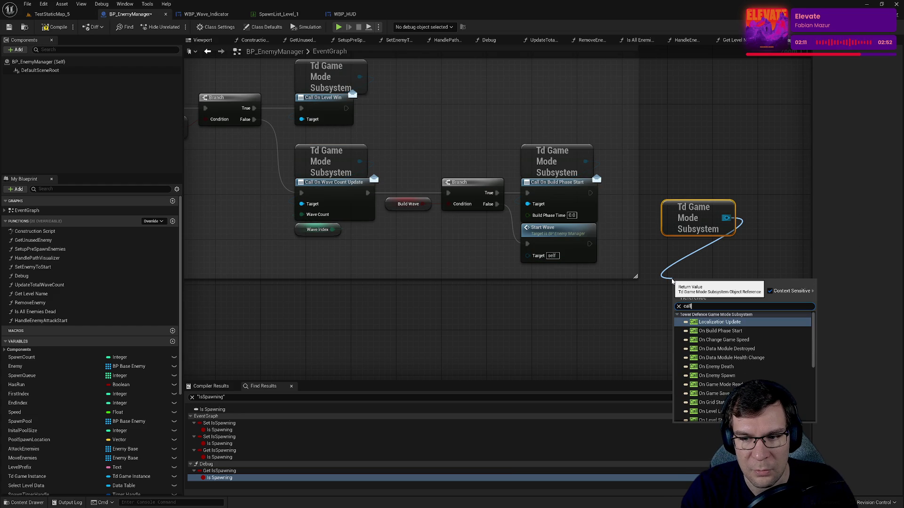
pyautogui.write(' on wave')
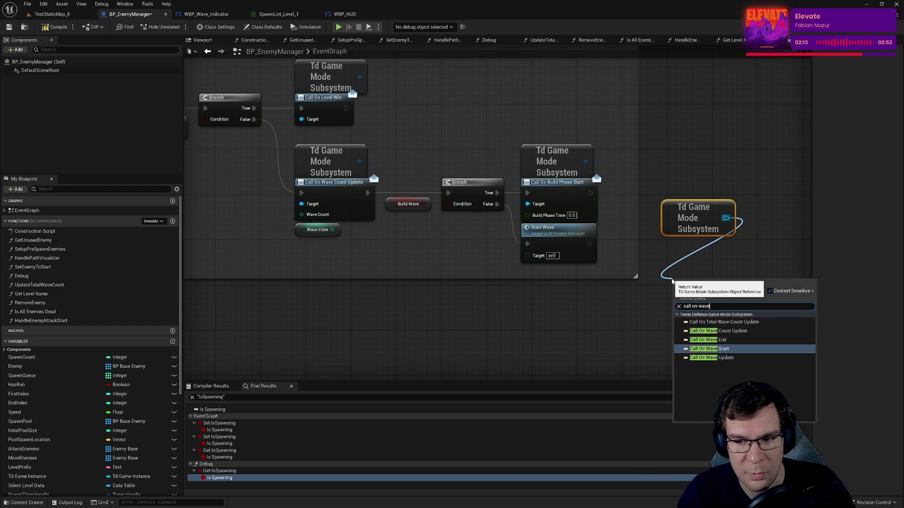
pyautogui.press('Return')
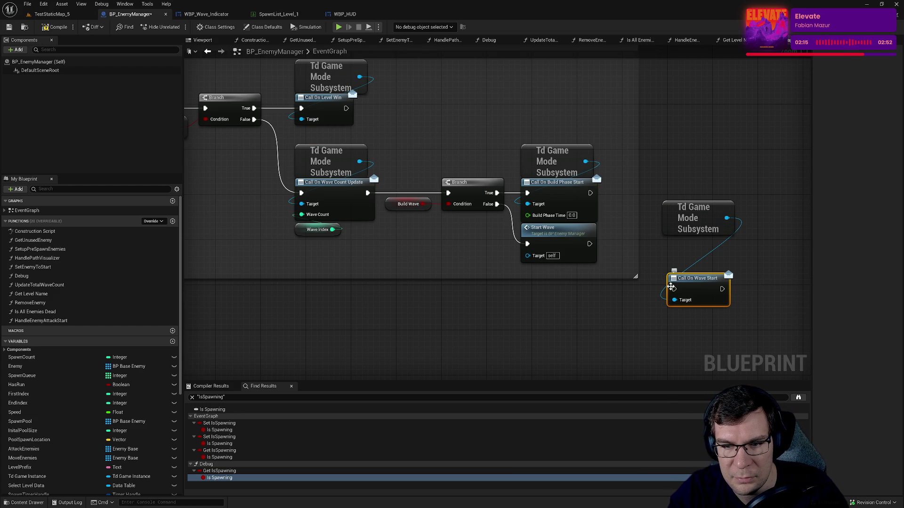
pyautogui.moveTo(673, 289); pyautogui.dragTo(588, 244)
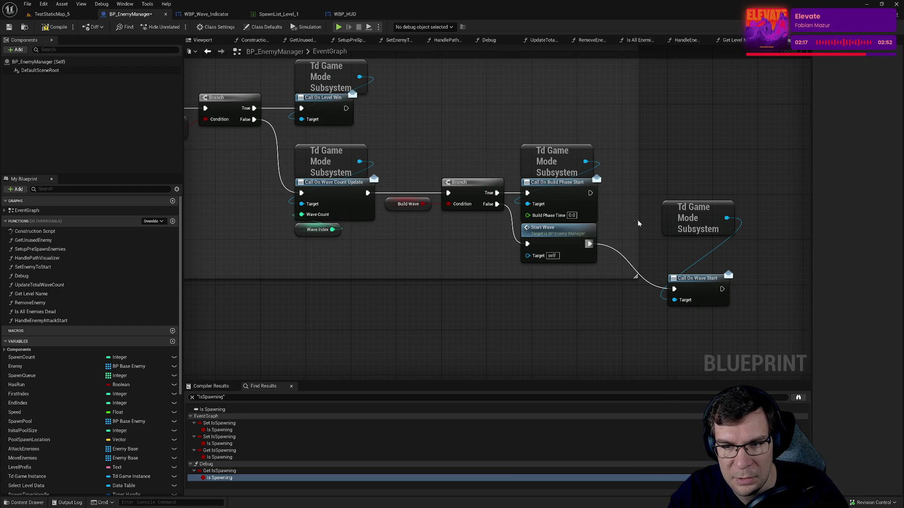
pyautogui.click(638, 223)
# Step: Arrange the subsystem and Call On Wave Start nodes beside Start Wave
pyautogui.moveTo(668, 288)
pyautogui.mouseDown()
pyautogui.moveTo(672, 246)
pyautogui.moveTo(661, 220)
pyautogui.mouseUp()
pyautogui.keyDown('ctrl'); pyautogui.click(702, 226); pyautogui.keyUp('ctrl')
pyautogui.click(692, 152)
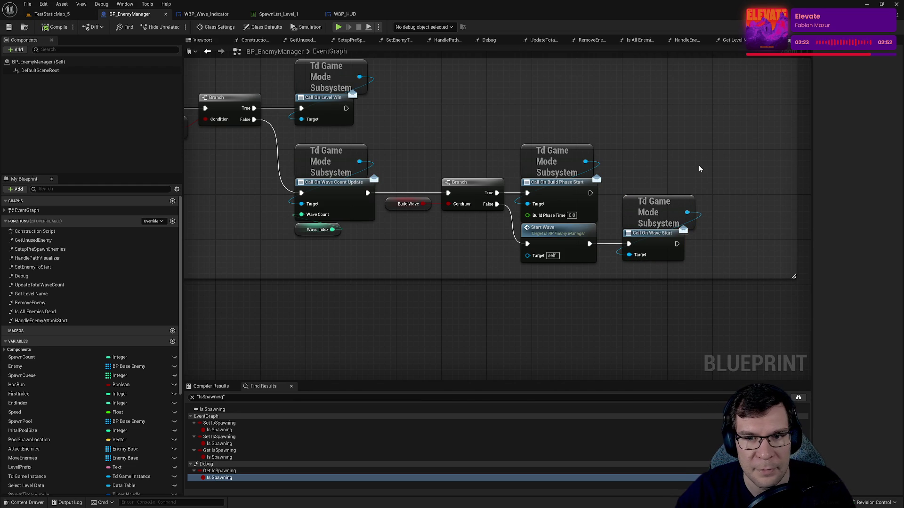
pyautogui.rightClick(554, 193)
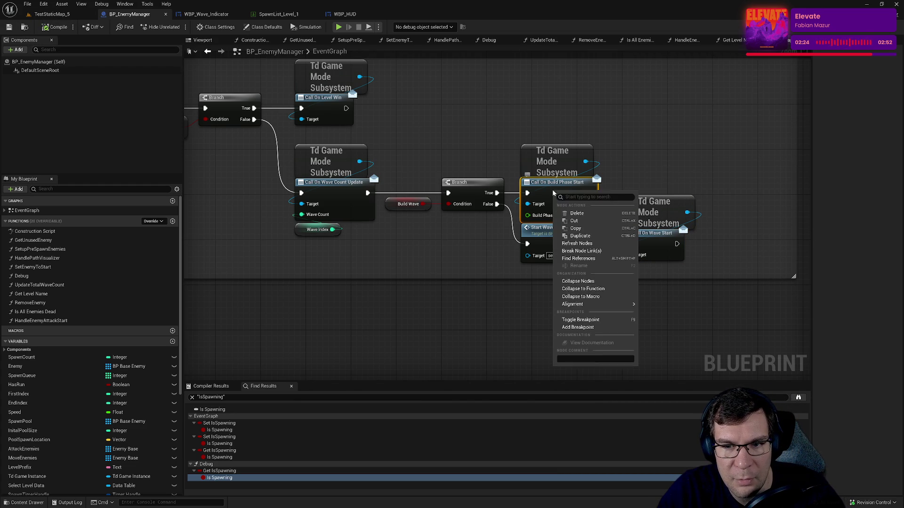
pyautogui.scroll(-1, 353, 253)
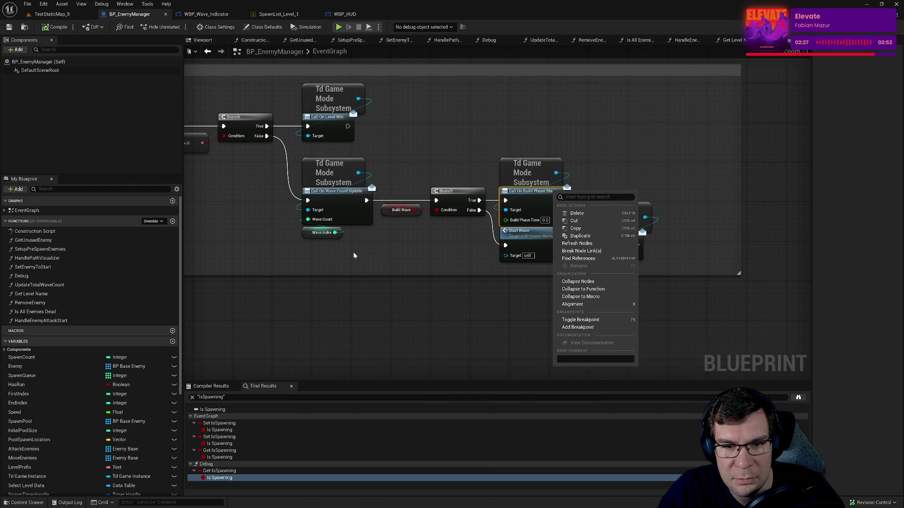
pyautogui.moveTo(353, 253)
pyautogui.mouseDown()
pyautogui.moveTo(596, 242)
pyautogui.moveTo(654, 215)
pyautogui.mouseUp()
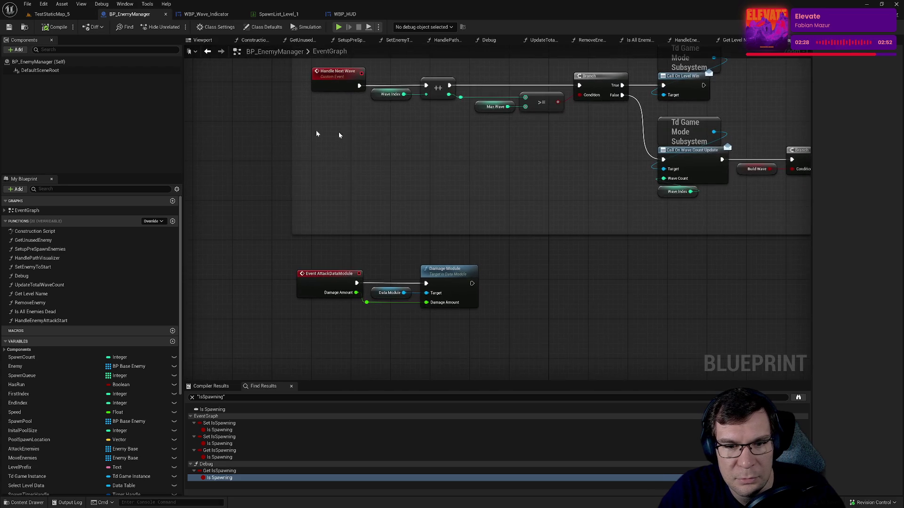
# Step: Play TestStaticMap_5, resuming past the WBP_HUD breakpoints and starting the first wave
pyautogui.click(52, 14)
pyautogui.click(177, 28)
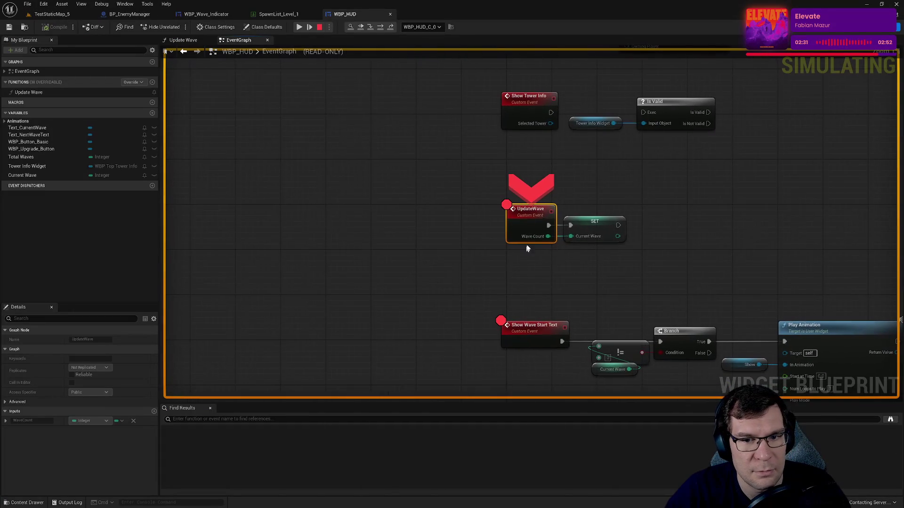
pyautogui.click(522, 325)
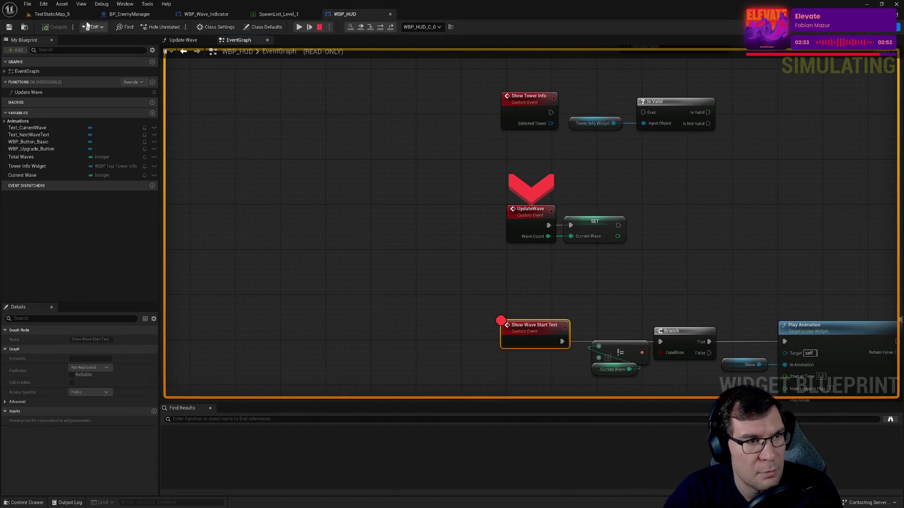
pyautogui.click(298, 27)
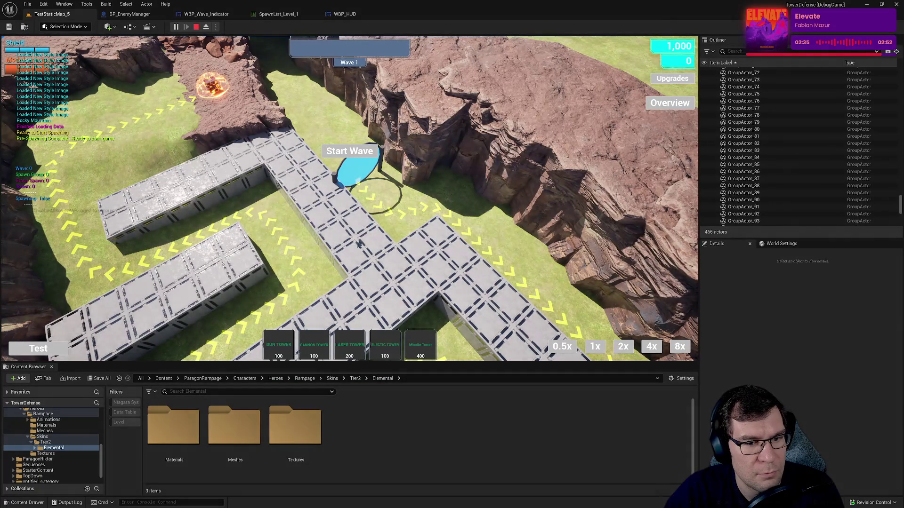
pyautogui.click(365, 154)
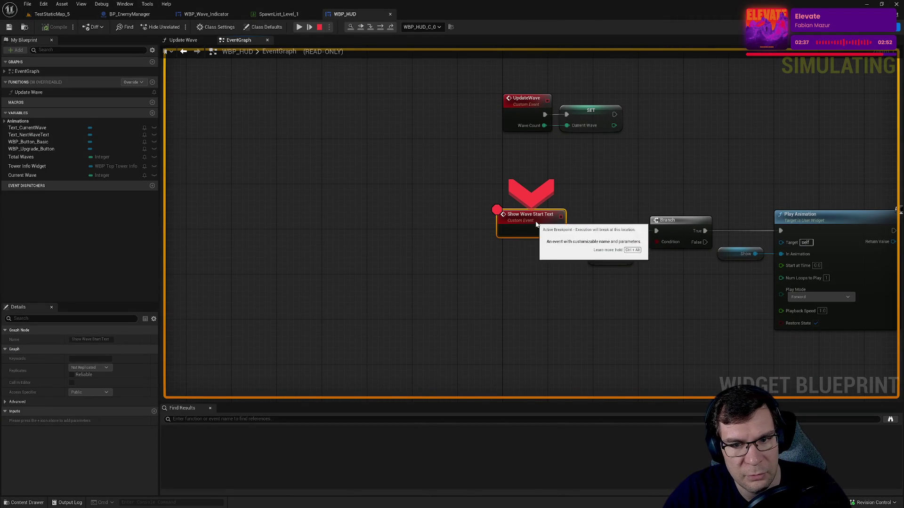
pyautogui.click(299, 28)
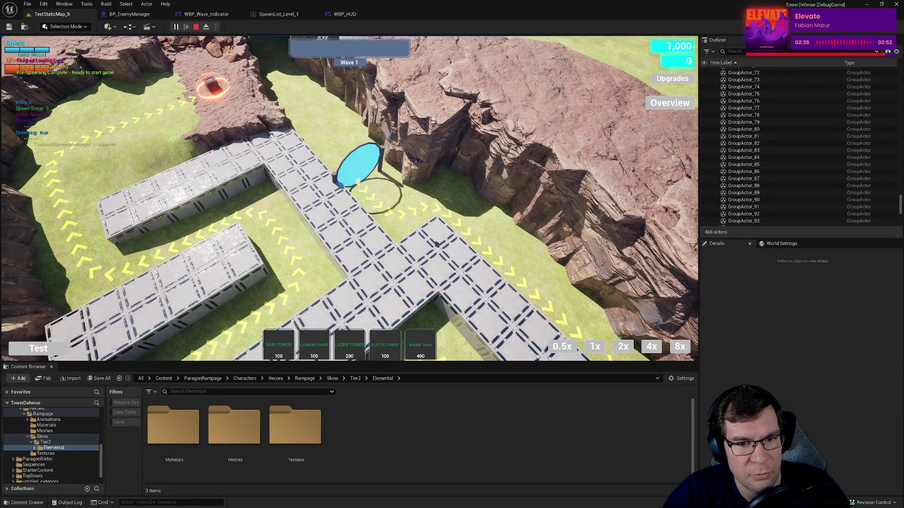
# Step: Place seven gun towers along the enemy path and move the camera across the maze
pyautogui.click(437, 268)
pyautogui.click(459, 247)
pyautogui.click(464, 289)
pyautogui.click(480, 272)
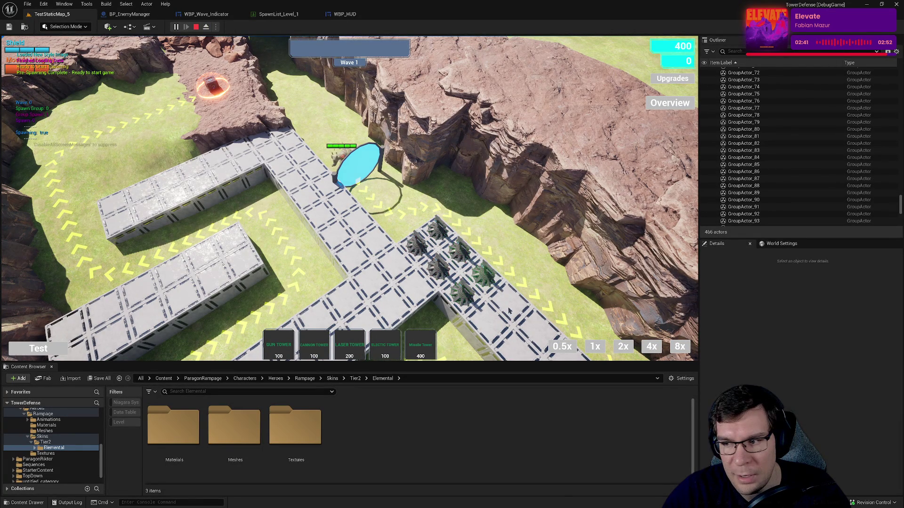
pyautogui.click(487, 320)
pyautogui.click(508, 301)
pyautogui.click(511, 342)
pyautogui.press('s')
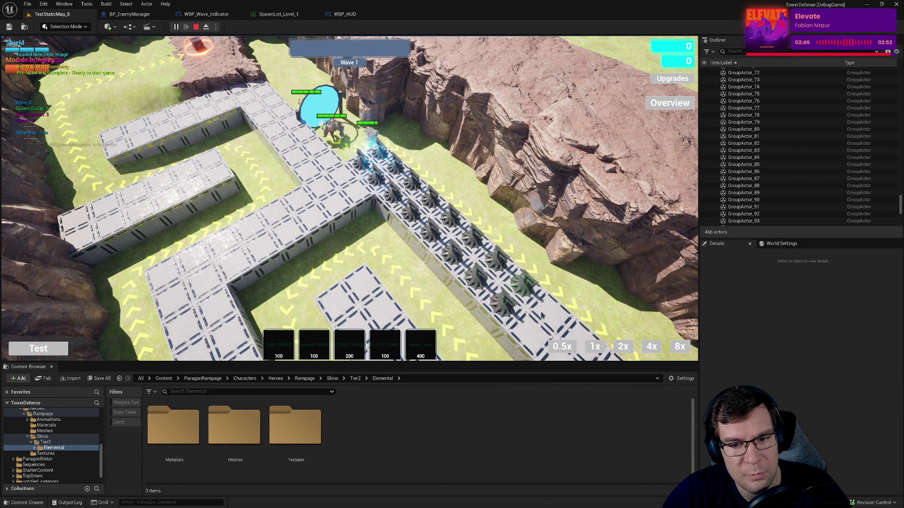
pyautogui.scroll(1, 644, 356)
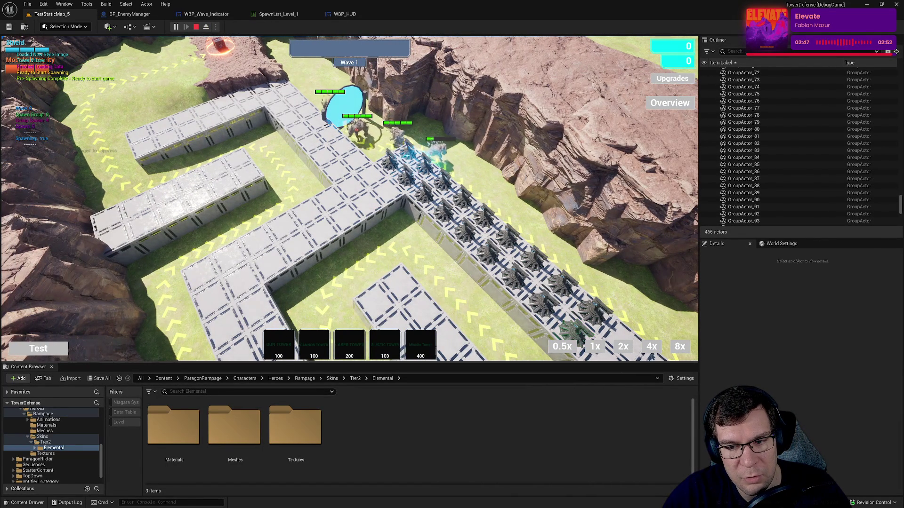
pyautogui.scroll(1, 595, 349)
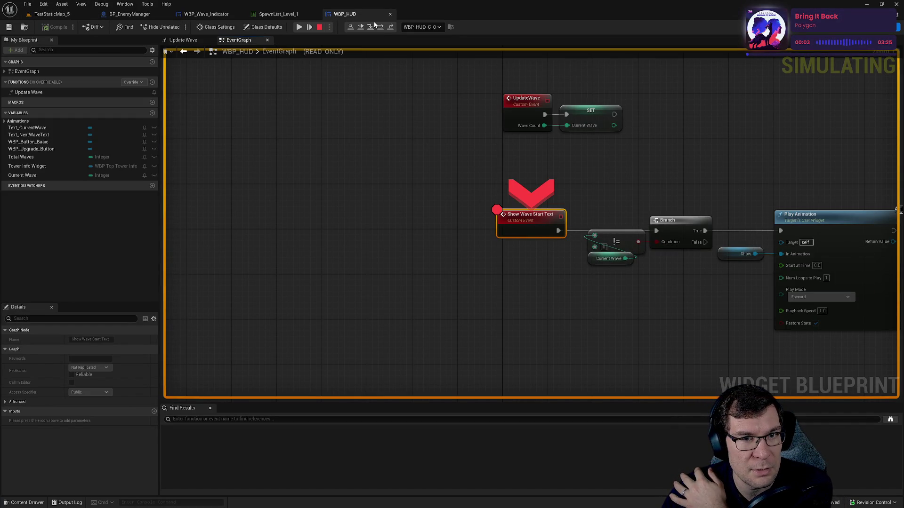
# Step: Step the debugger onto the Branch node, resume play, and check WBP_HUD's Show Wave Start Text event
pyautogui.click(380, 28)
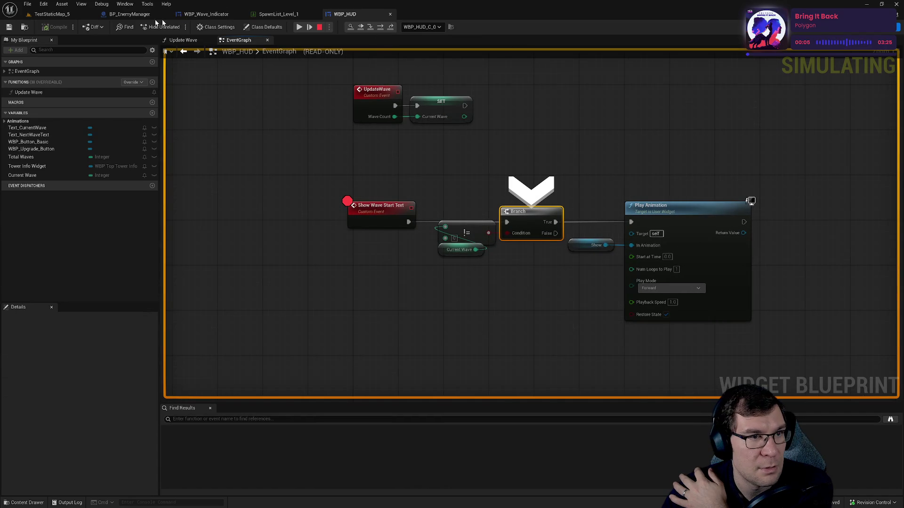
pyautogui.click(39, 15)
pyautogui.click(178, 27)
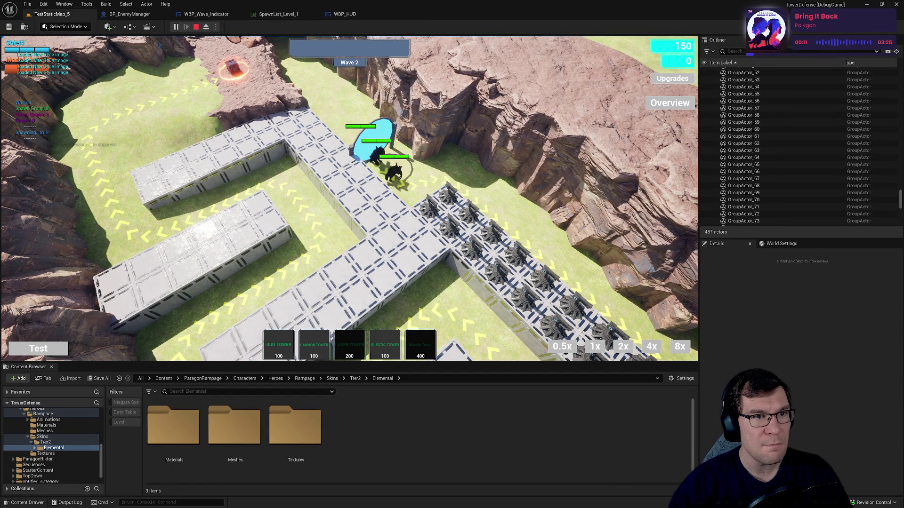
pyautogui.click(348, 14)
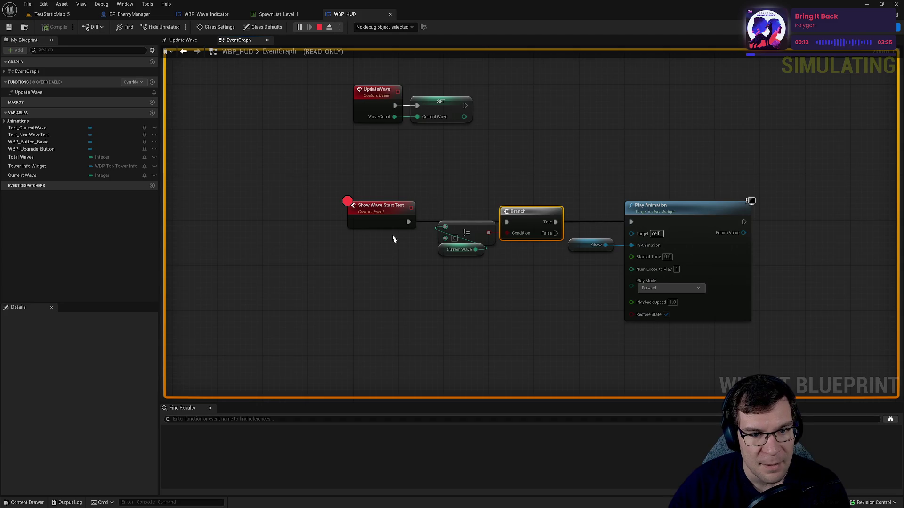
pyautogui.click(397, 220)
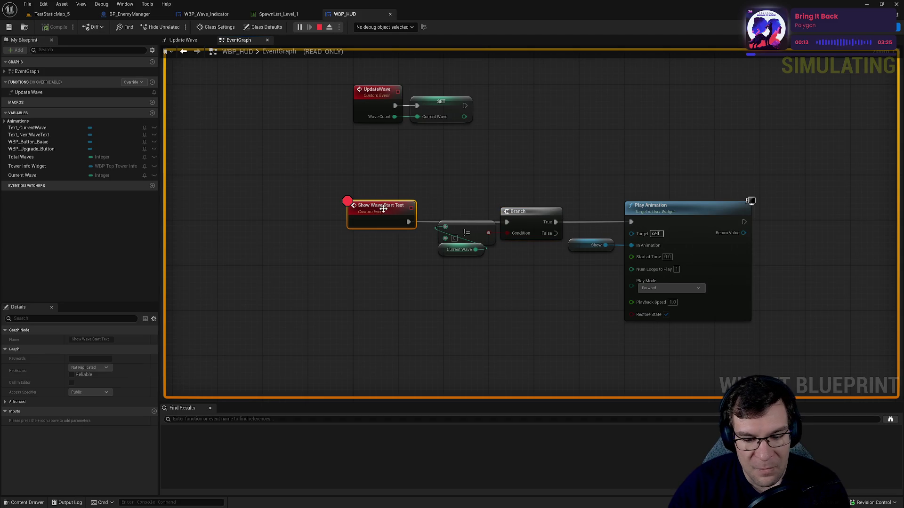
pyautogui.click(30, 18)
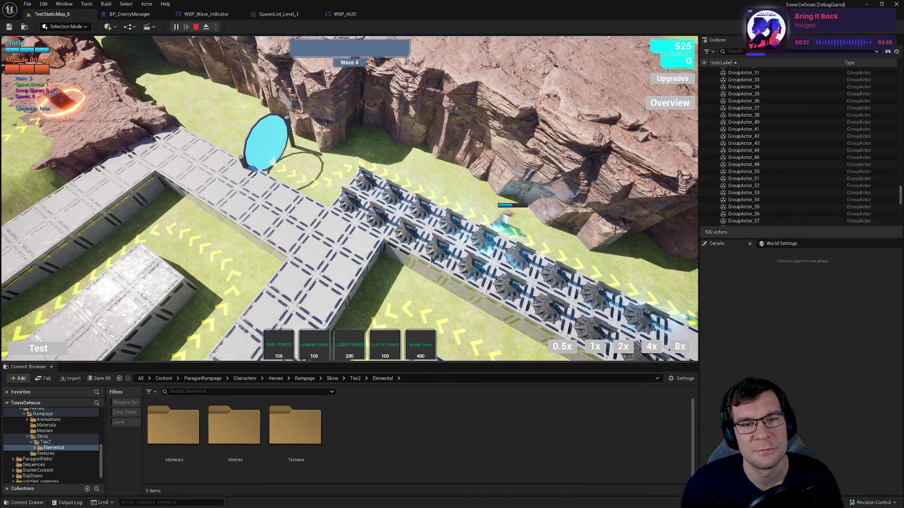
# Step: Start the next wave, then stop the play session and save all modified packages
pyautogui.scroll(3, 449, 212)
pyautogui.scroll(-3, 447, 213)
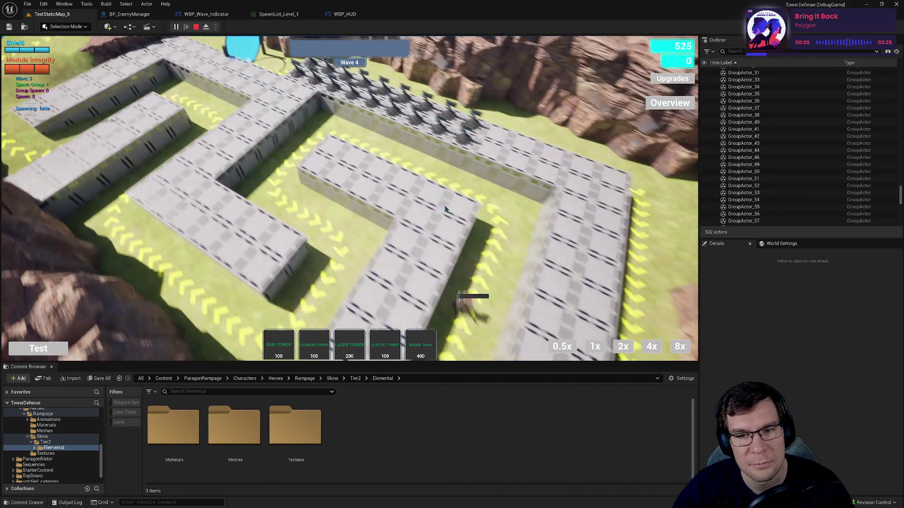
pyautogui.scroll(3, 420, 206)
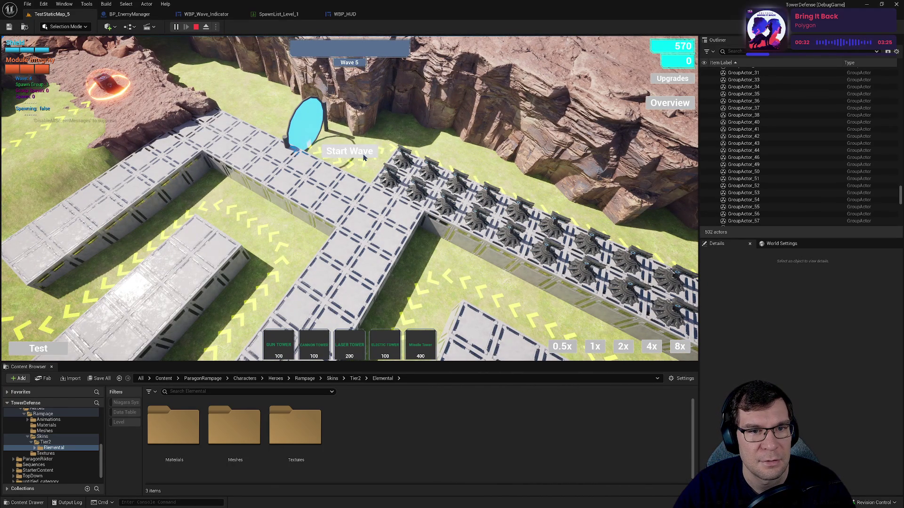
pyautogui.click(364, 158)
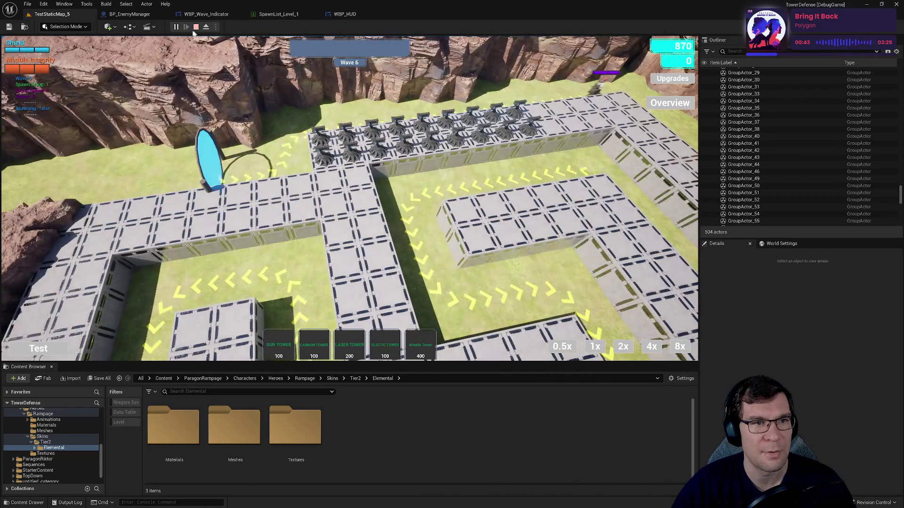
pyautogui.press('Escape')
pyautogui.hotkey('ctrl', 's')
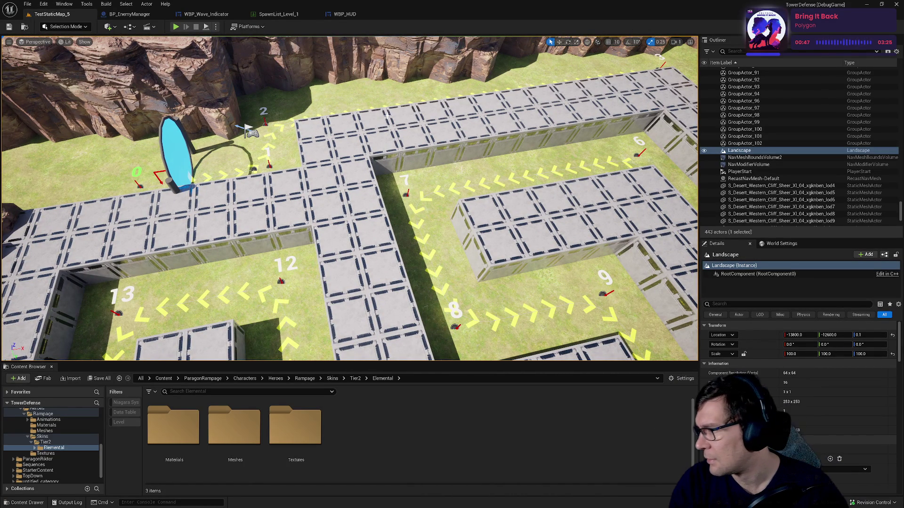
# Step: In GitHub Desktop, commit the four checked files as 'Display next wave', excluding Bugs.md
pyautogui.hotkey('alt', 'Tab')
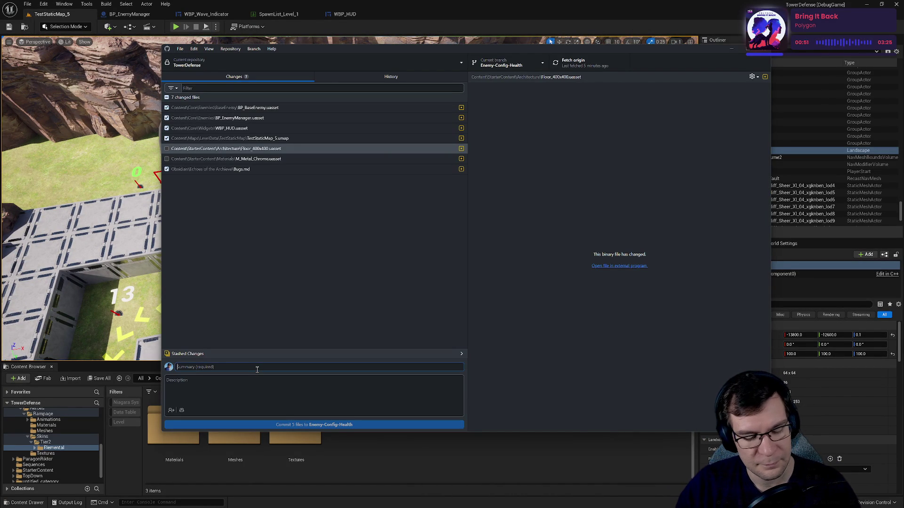
pyautogui.write('Dic')
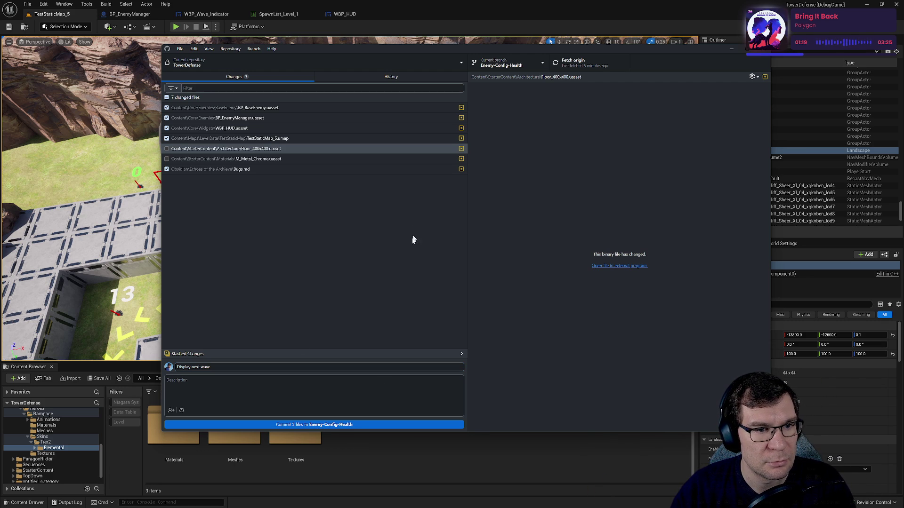
pyautogui.click(169, 168)
pyautogui.click(167, 169)
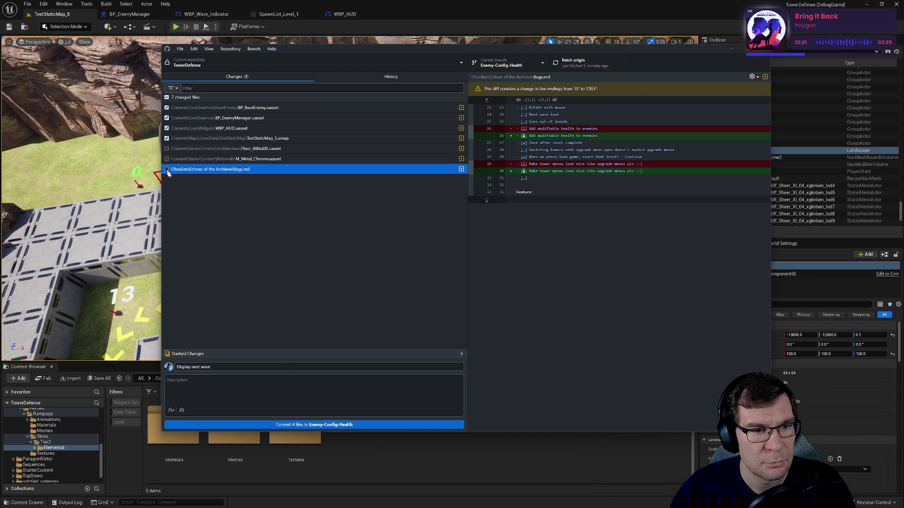
pyautogui.click(374, 424)
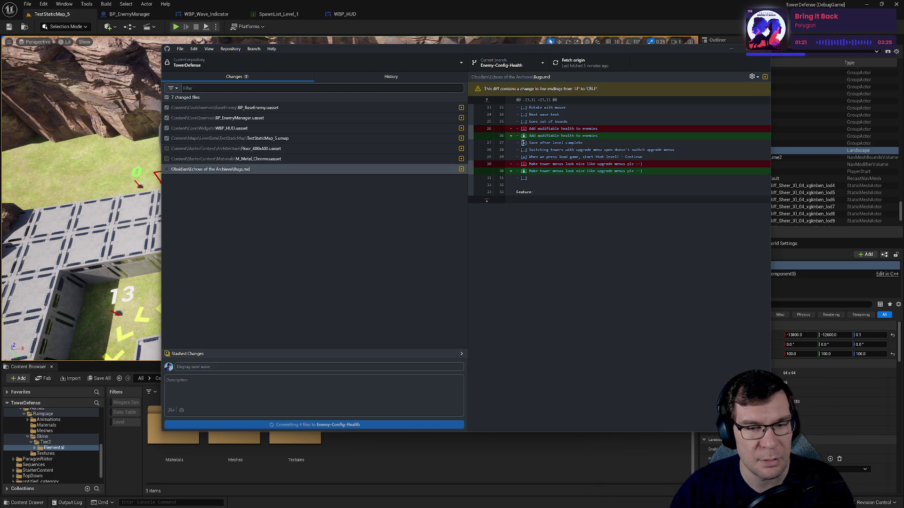
# Step: Push the commit to origin and return to Unreal Editor
pyautogui.click(572, 62)
pyautogui.moveTo(577, 51); pyautogui.dragTo(519, 58)
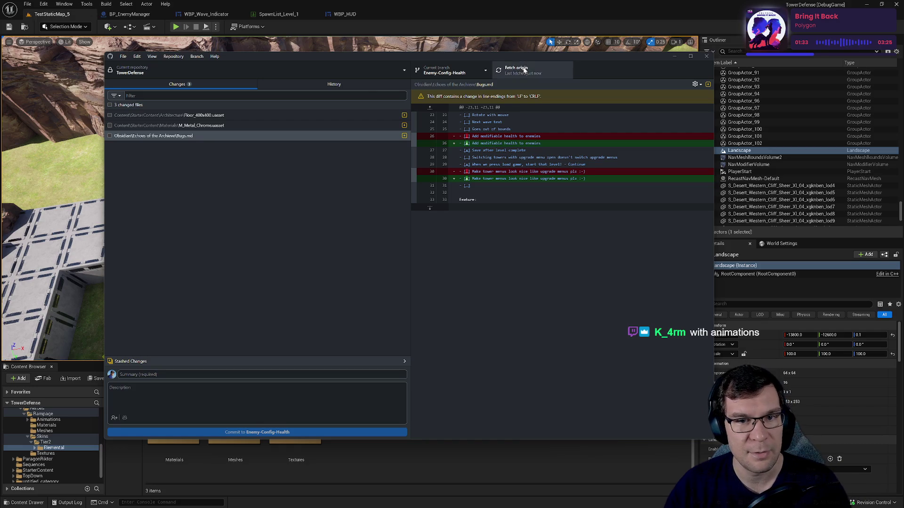
pyautogui.moveTo(361, 59); pyautogui.dragTo(360, 51)
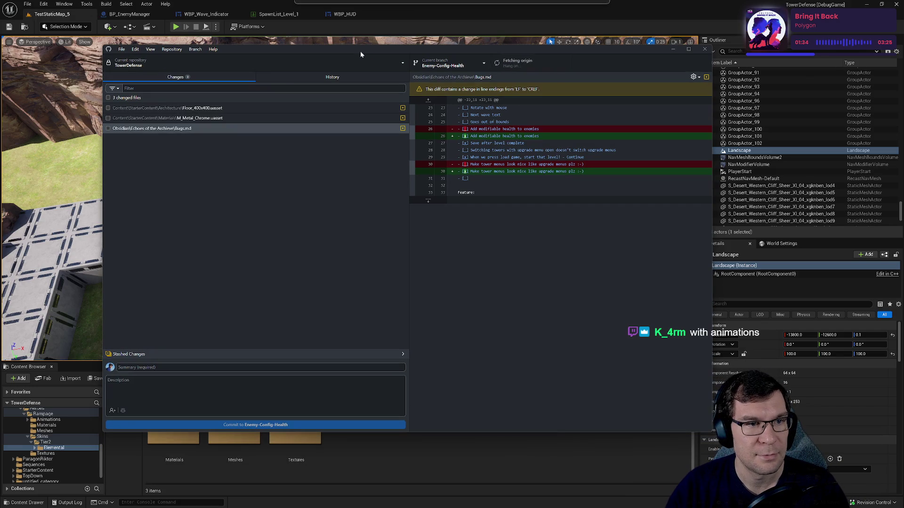
pyautogui.click(413, 3)
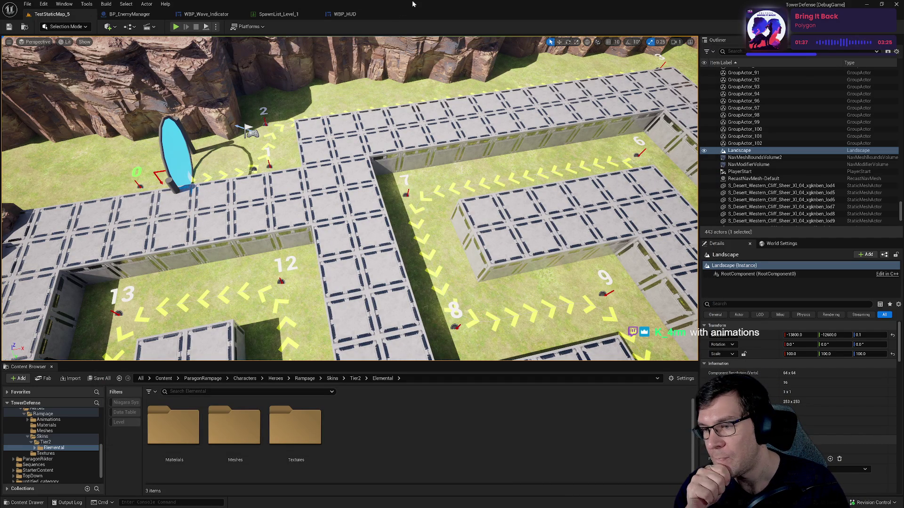